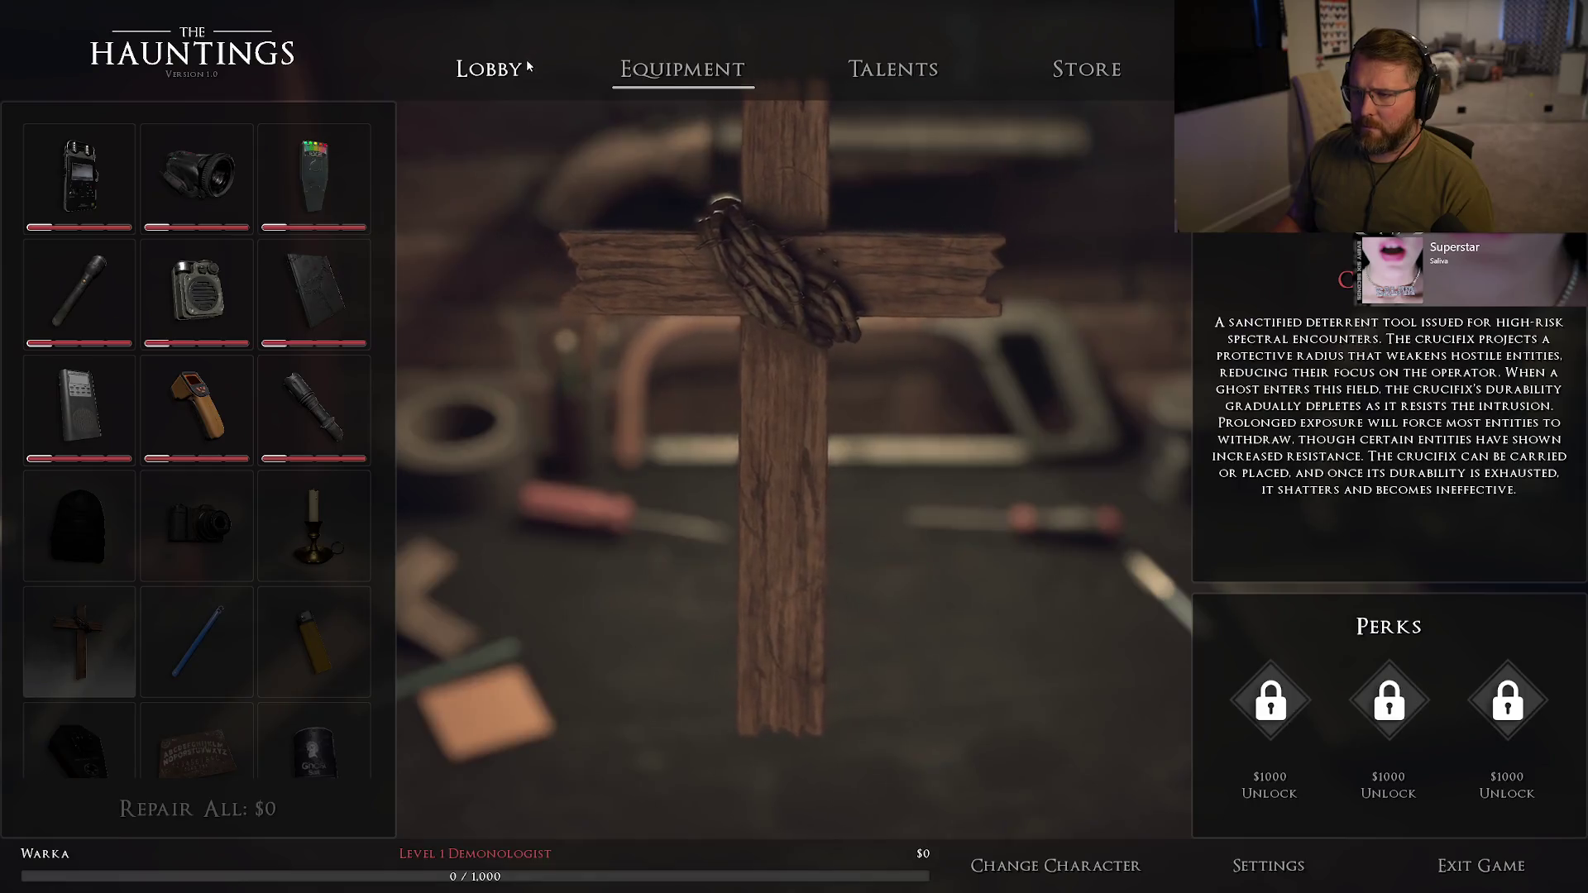
- Stop the game preview and rotate bp_LobbyCamera2 to about -29.46° pitch toward the workbench
key(Escape)
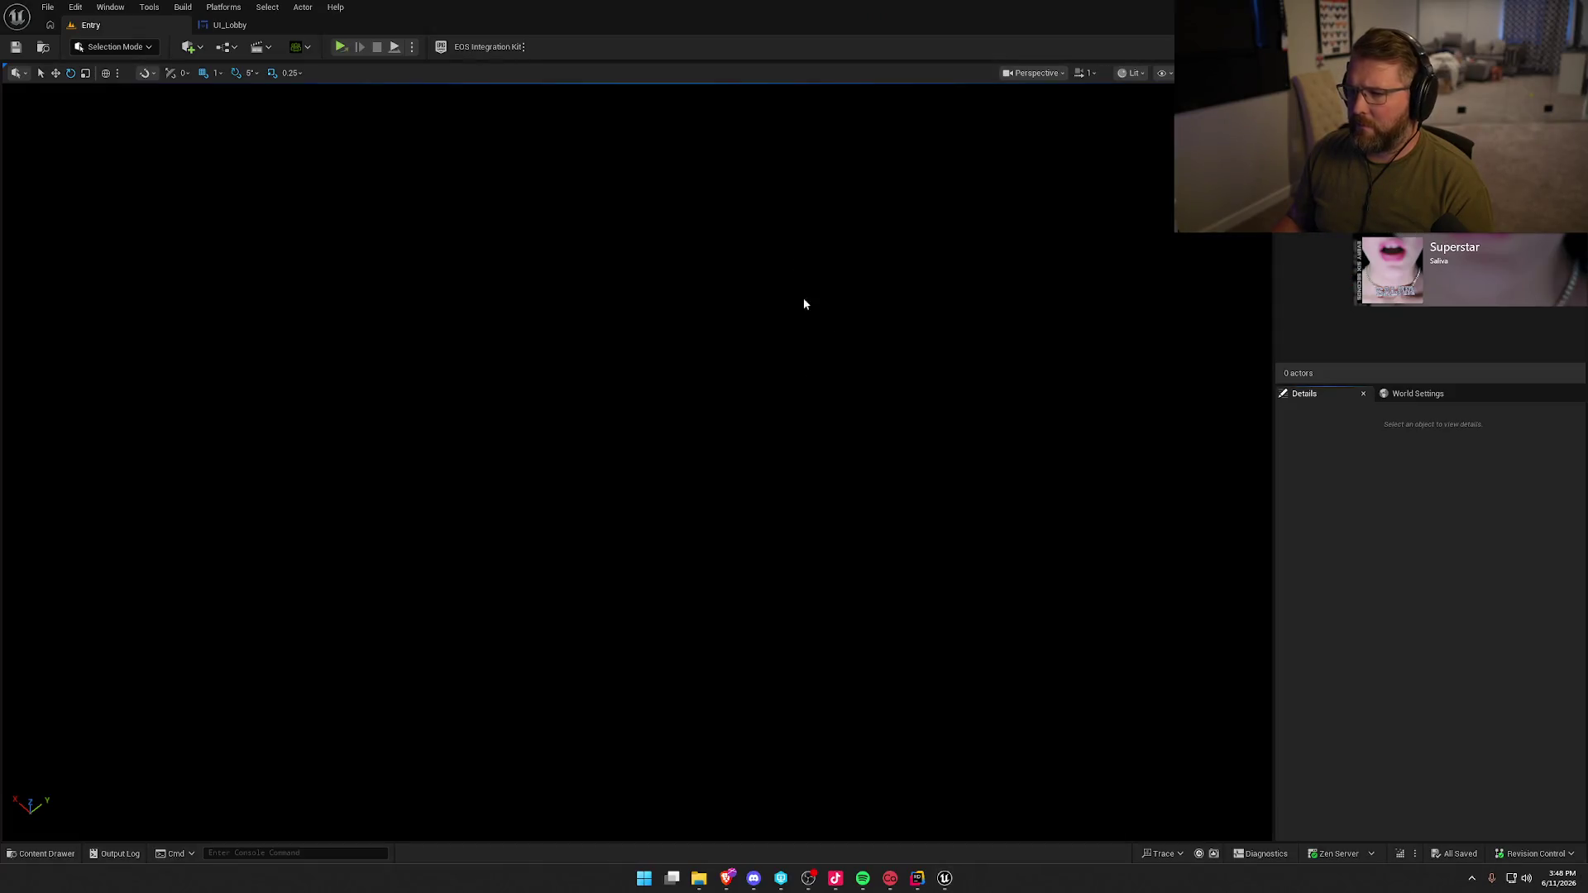
key(ctrl+space)
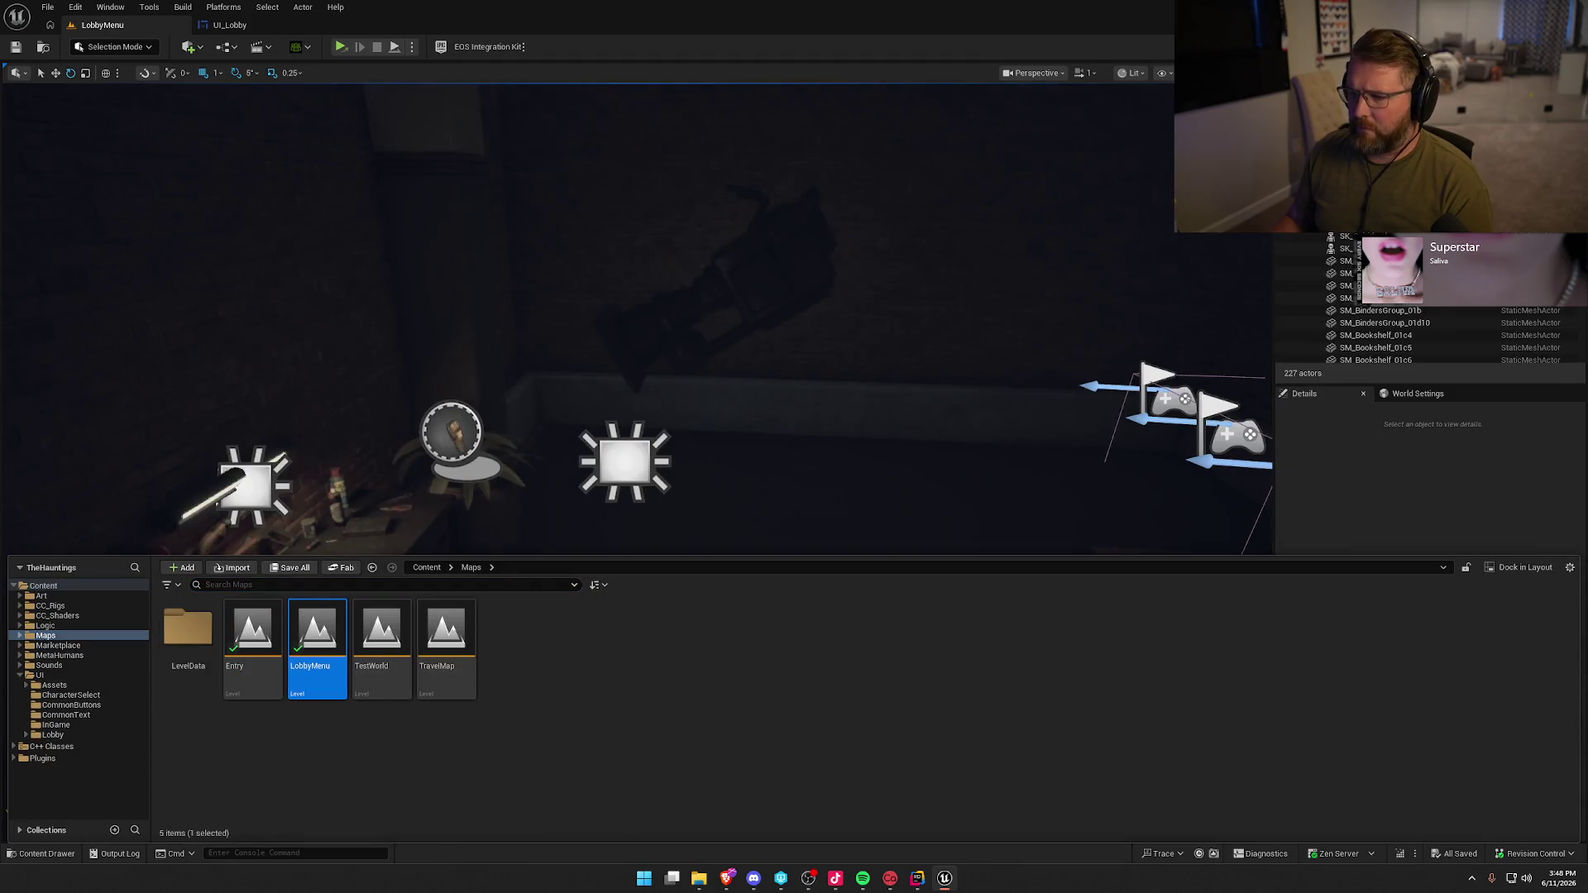
click(789, 305)
key(e)
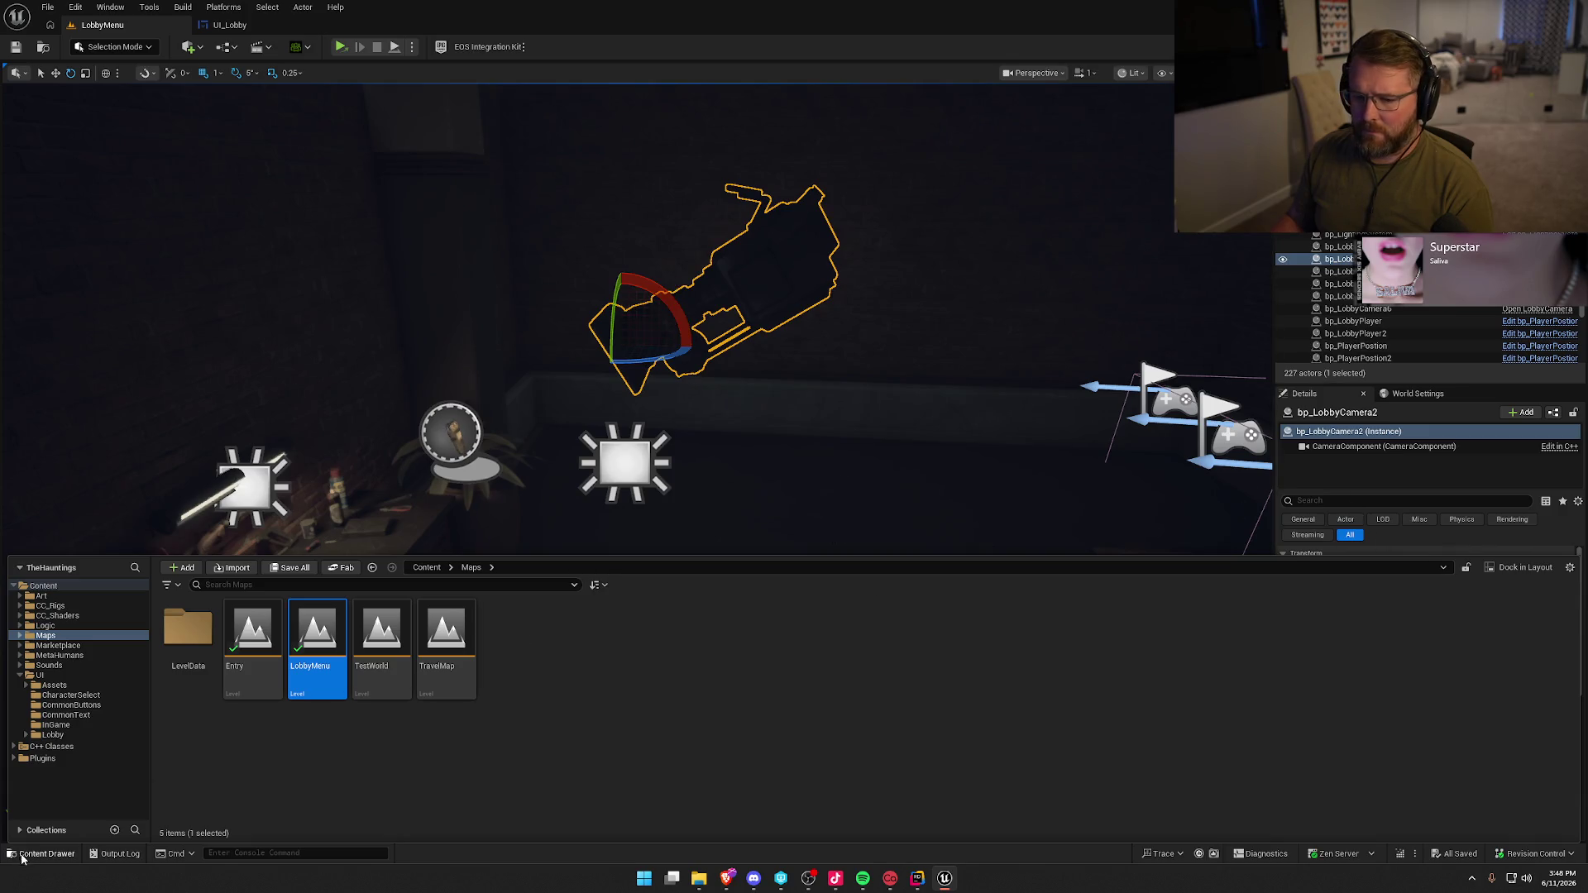
click(47, 853)
mouse_move(669, 294)
mouse_down()
mouse_move(671, 281)
mouse_move(686, 316)
mouse_up()
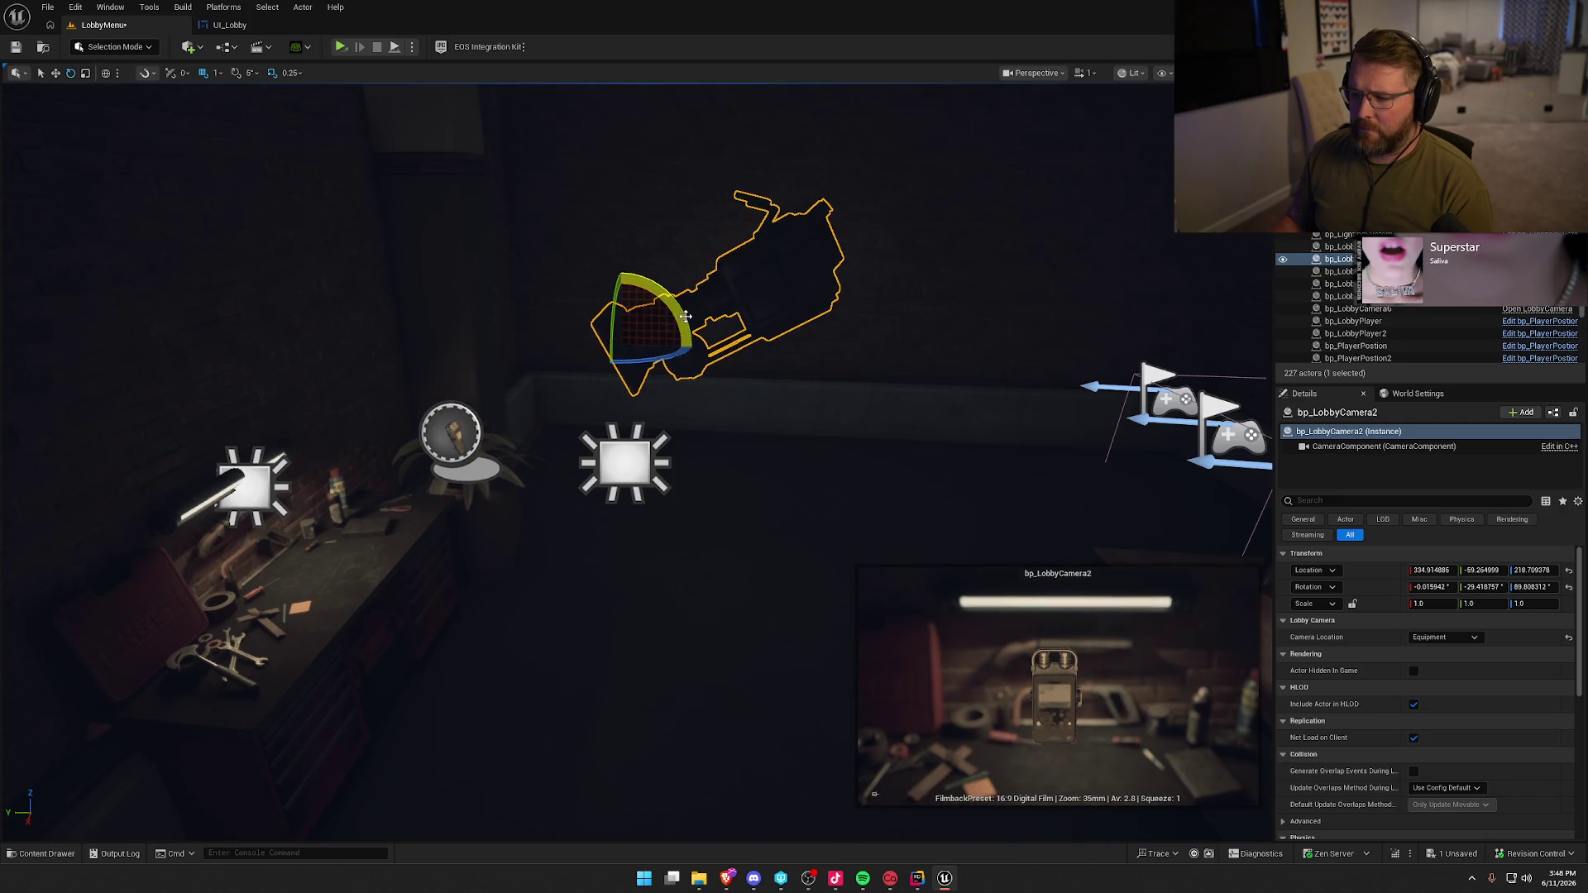
- Select the Entry map asset in the content drawer and bring up the Play mode options
key(ctrl+space)
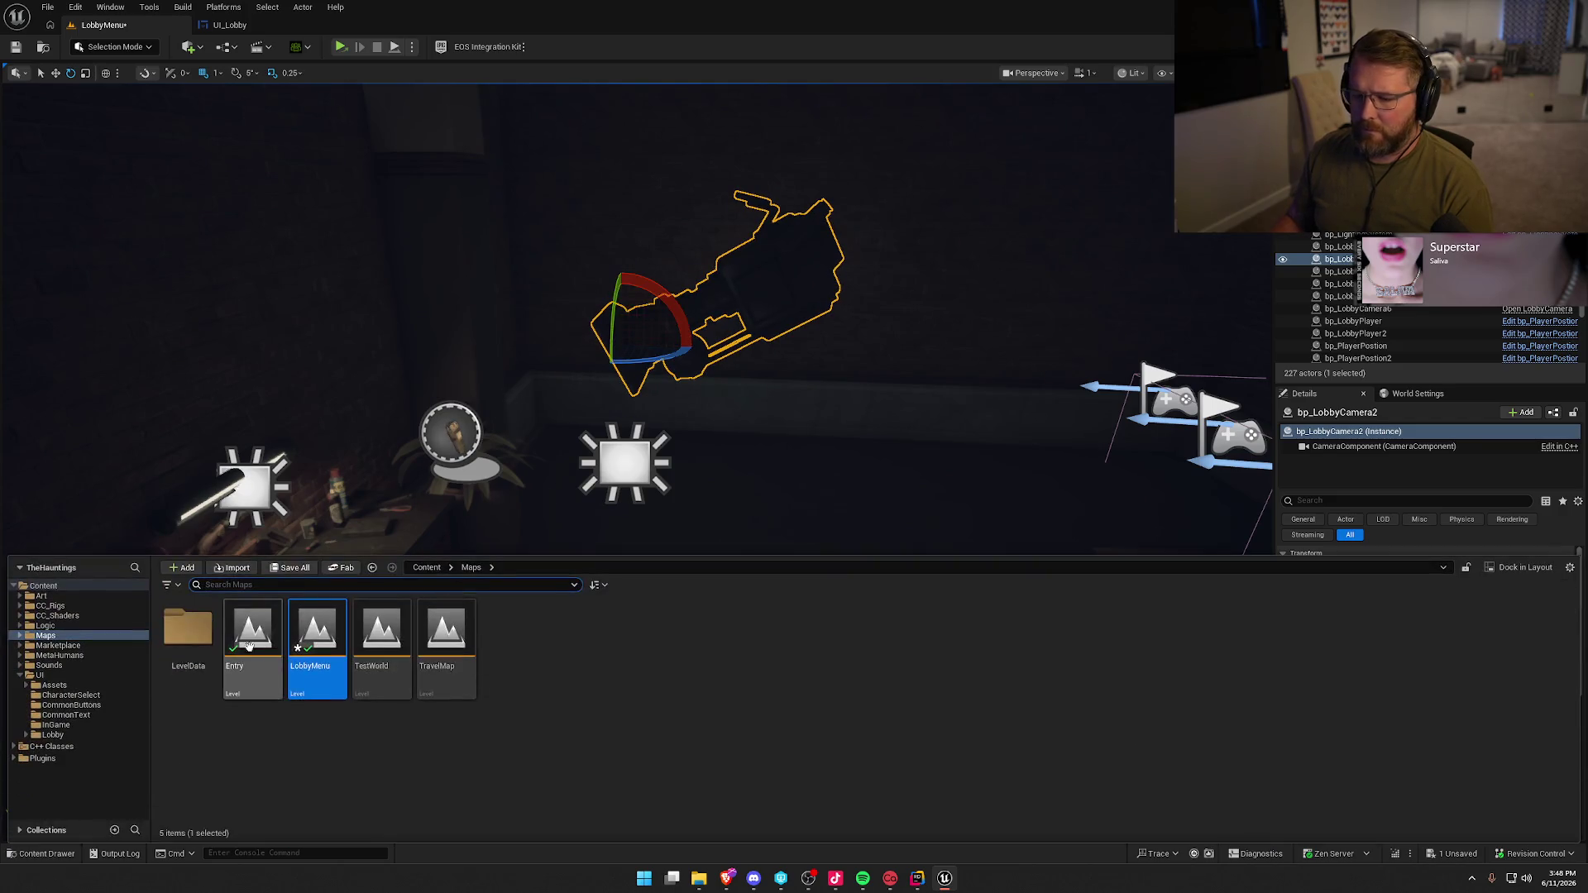
click(254, 633)
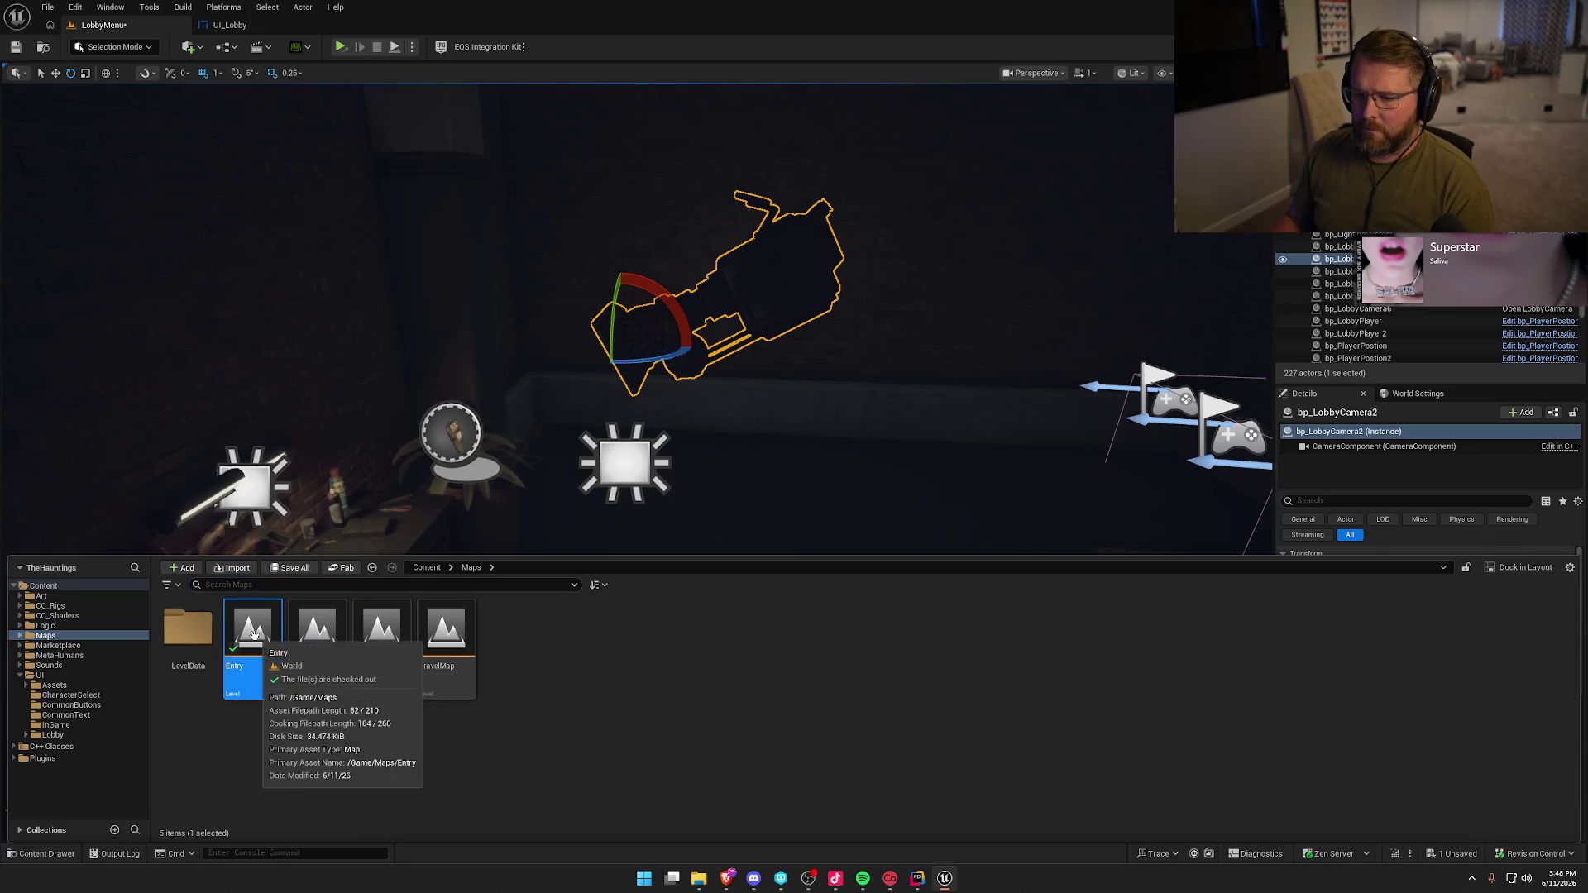
click(667, 691)
click(411, 46)
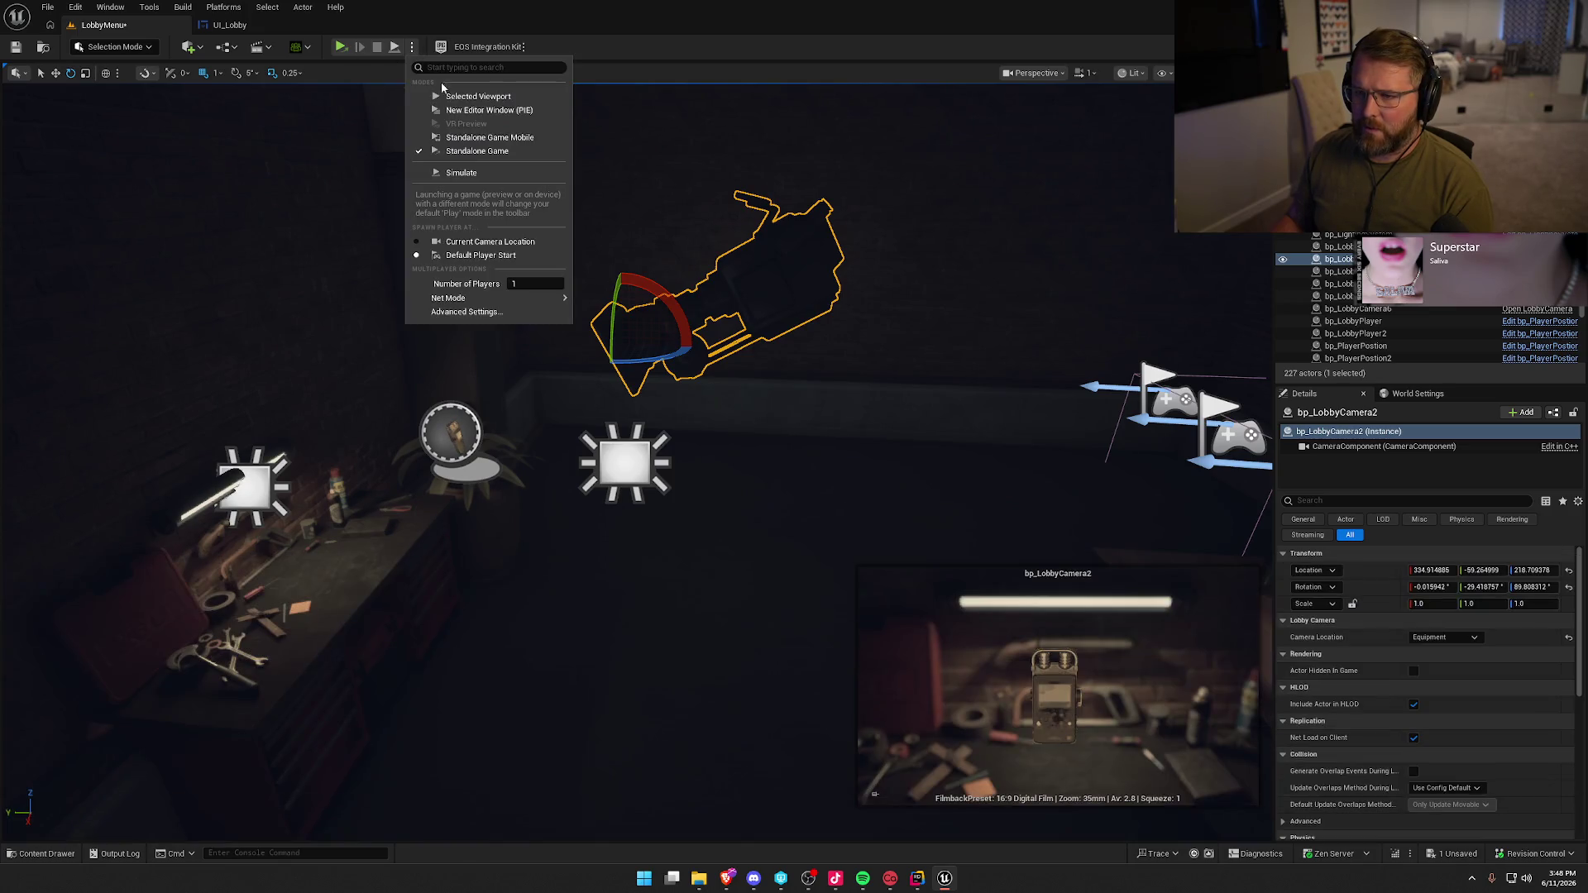
- Test-play the Equipment screen in the viewport, viewing the UV Flashlight
click(463, 97)
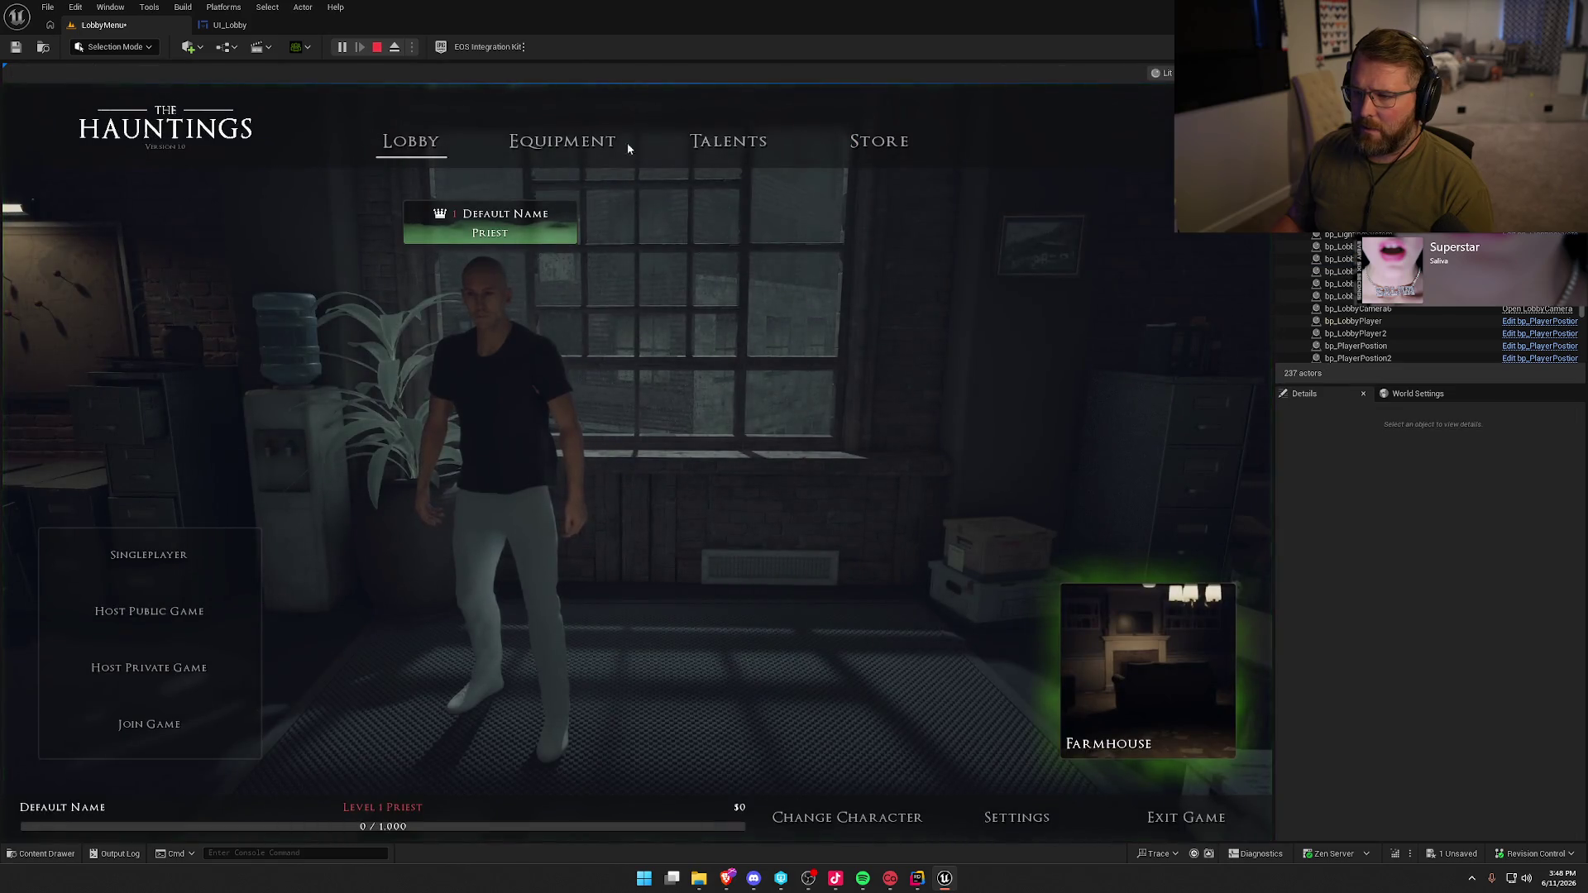
click(613, 142)
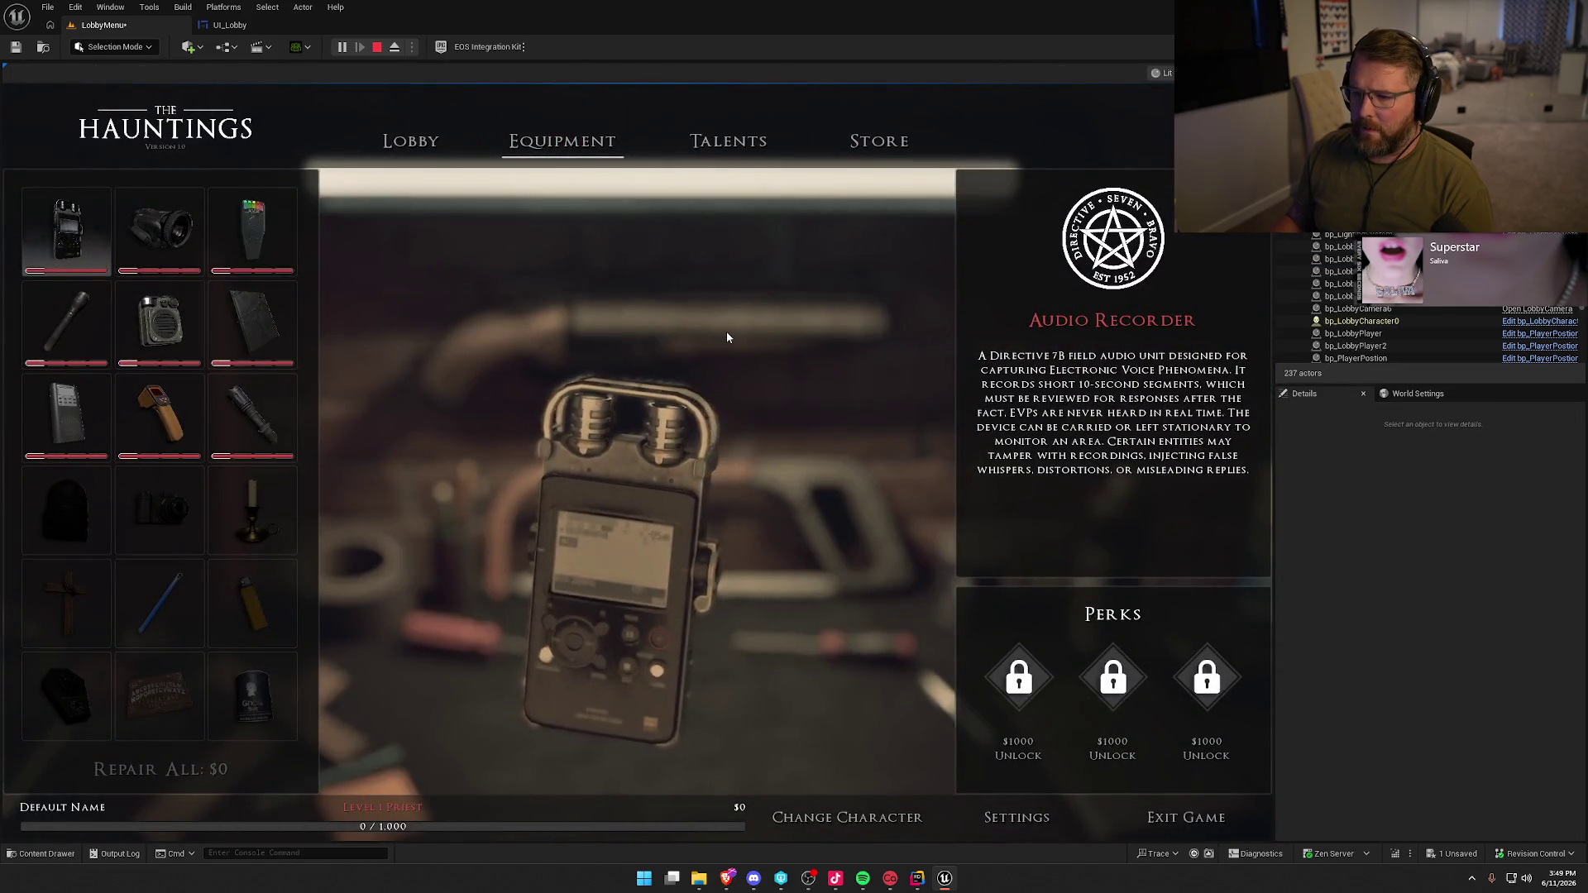
click(253, 423)
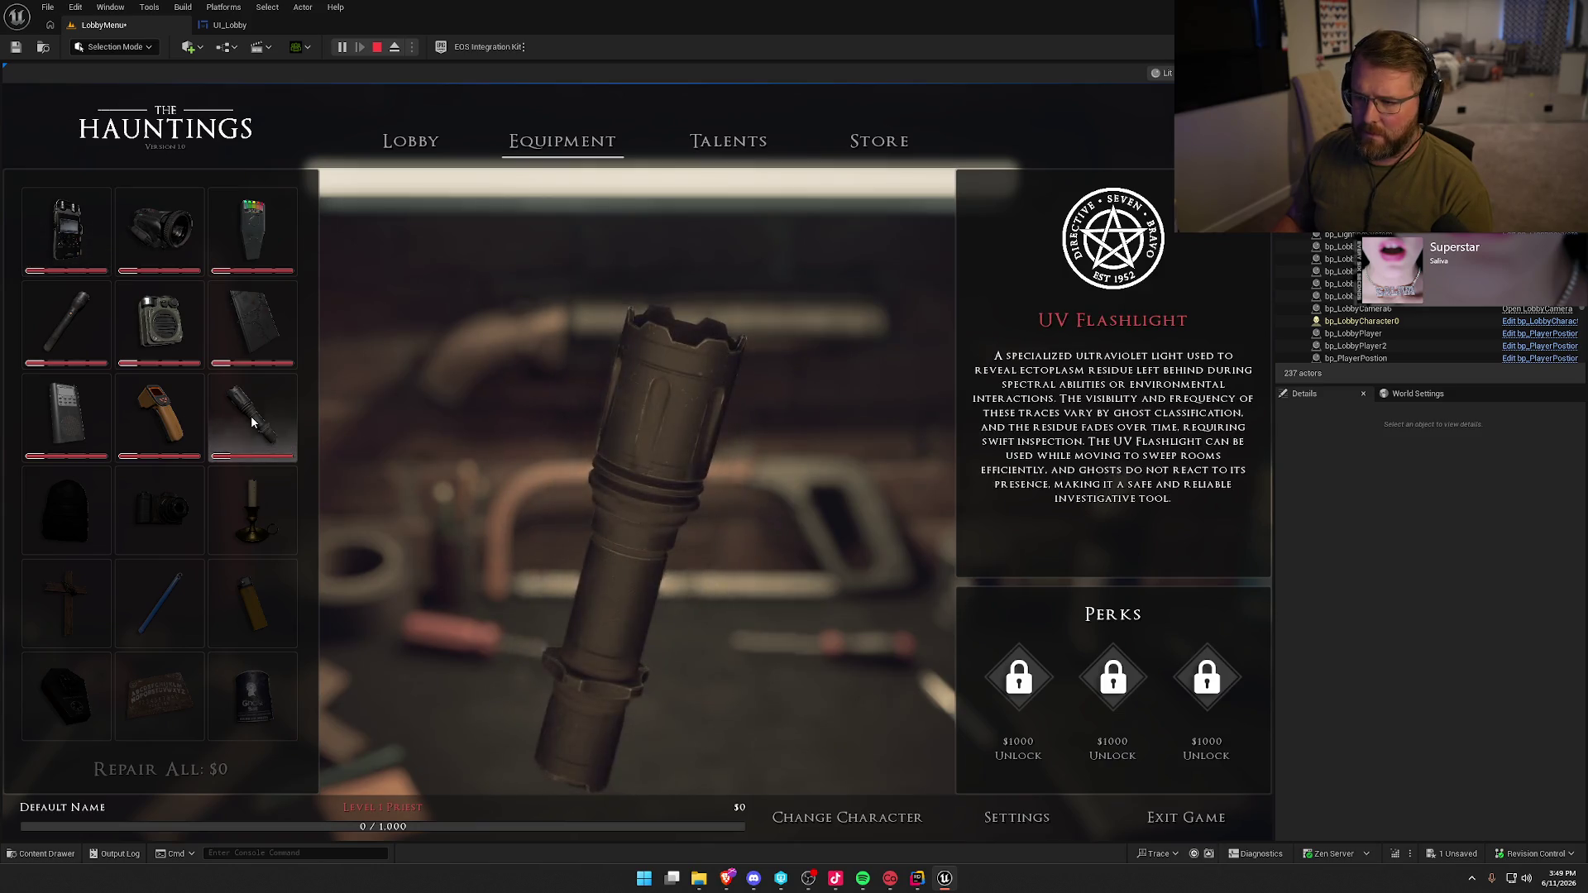
key(Escape)
- Tilt bp_LobbyCamera2 about 2° down to -30.69° and retest with UV Flashlight and Crucifix
key(f)
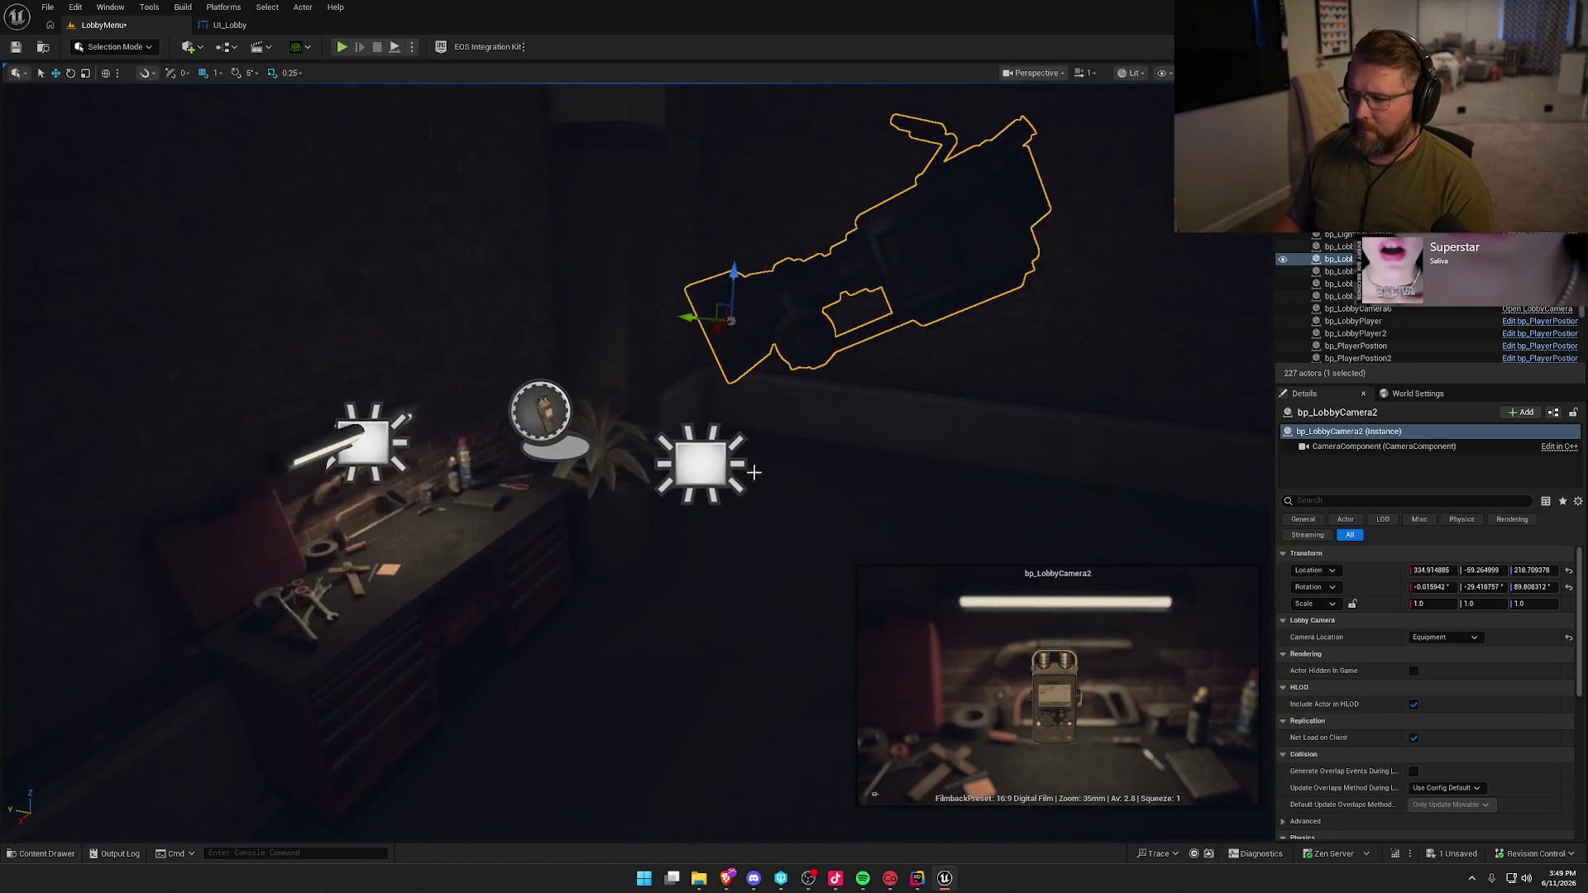
drag(748, 306, 748, 318)
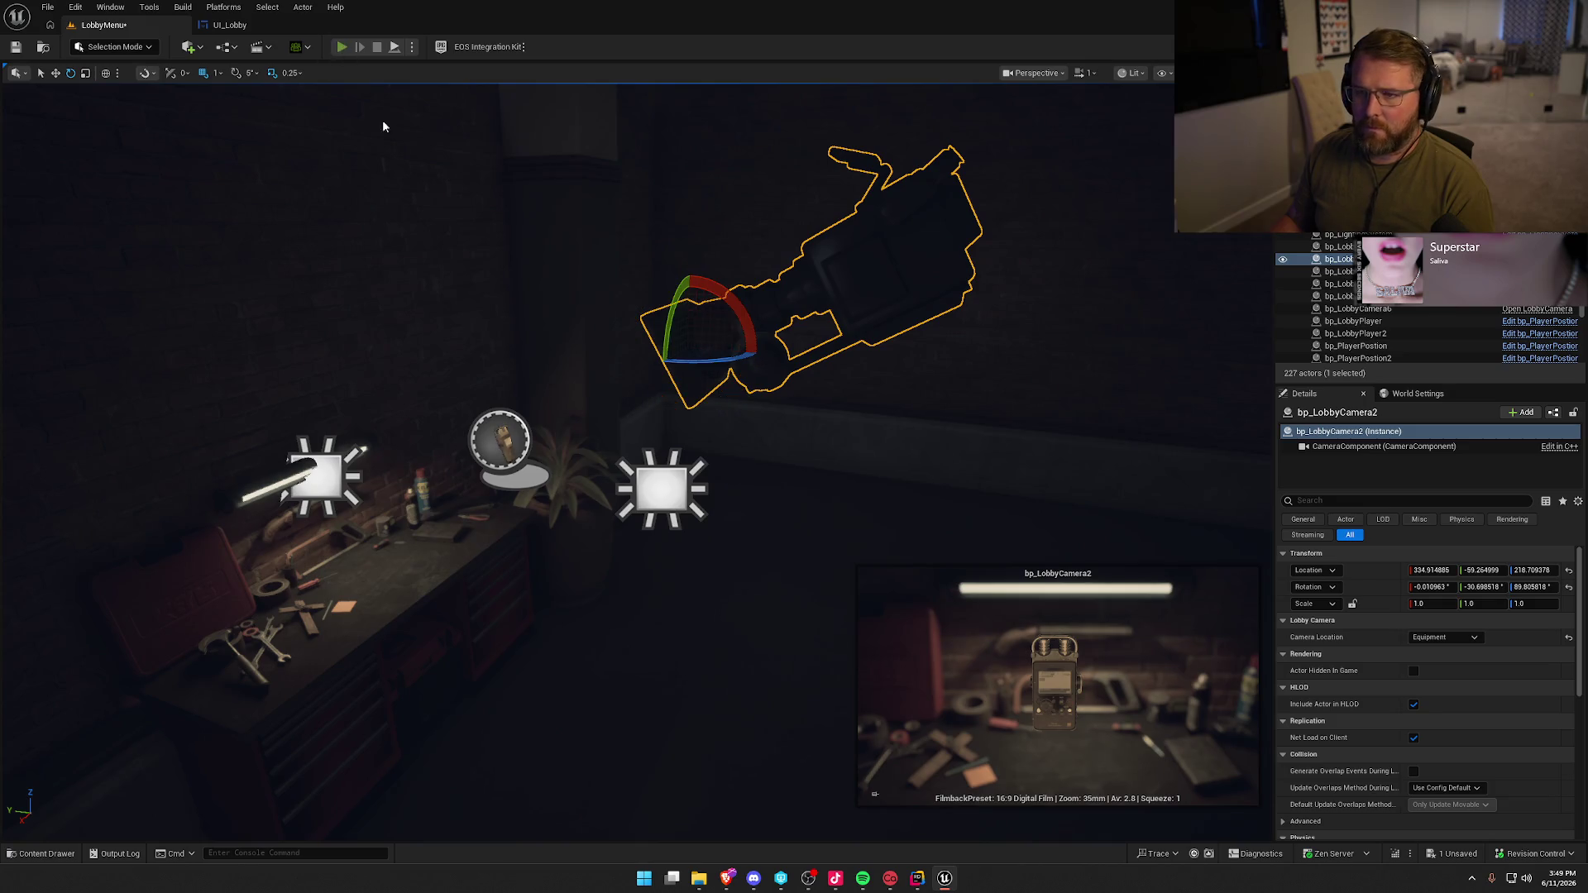
key(alt+p)
click(562, 141)
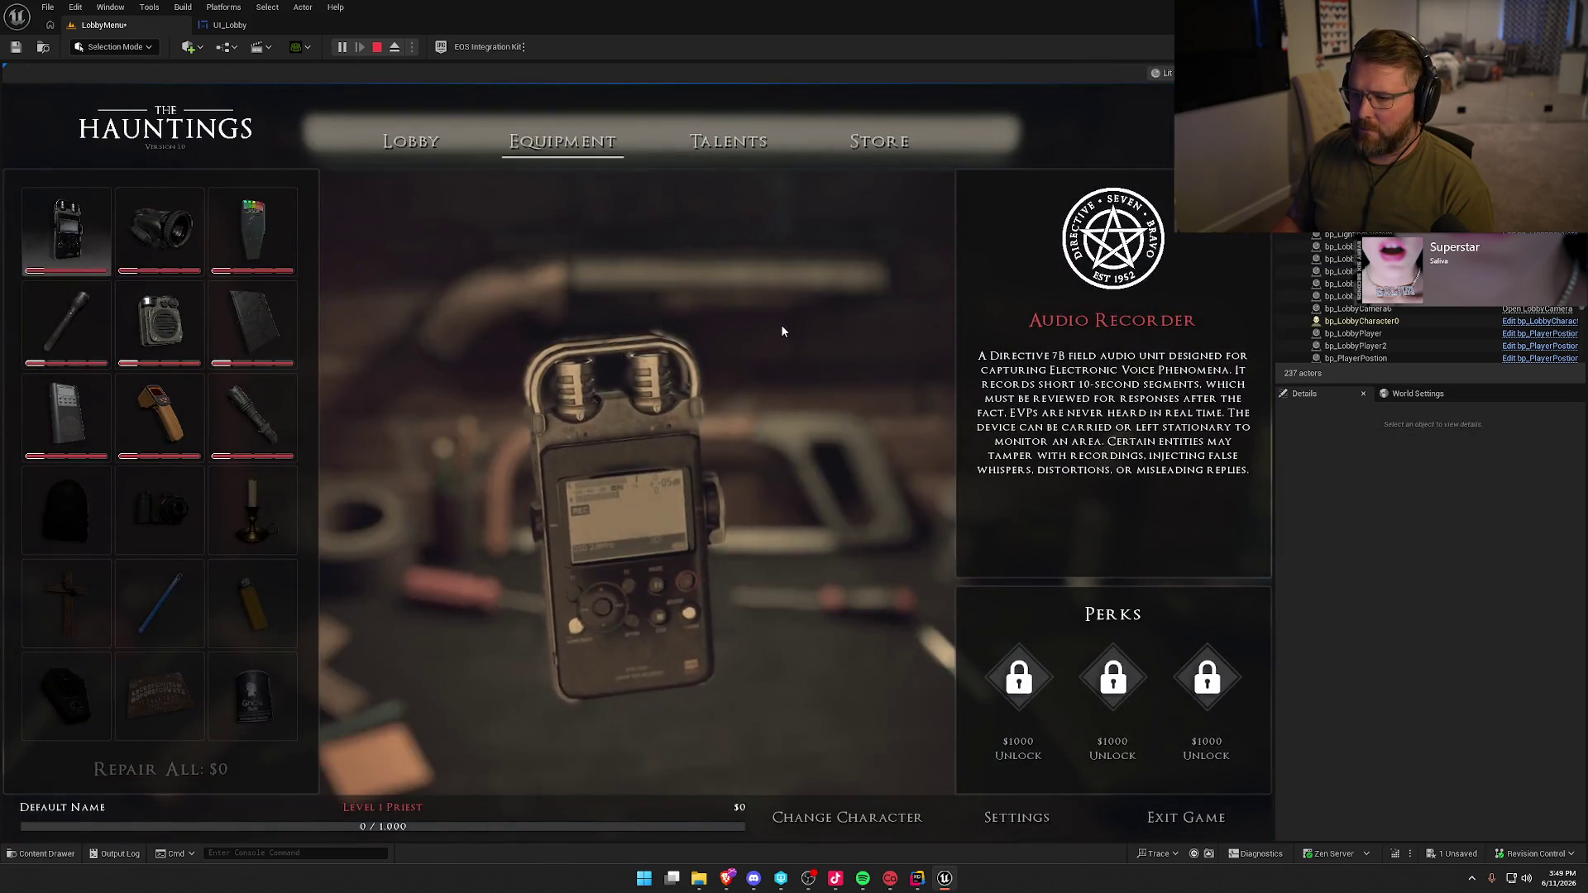
click(253, 413)
scroll(82, 648, down, 1)
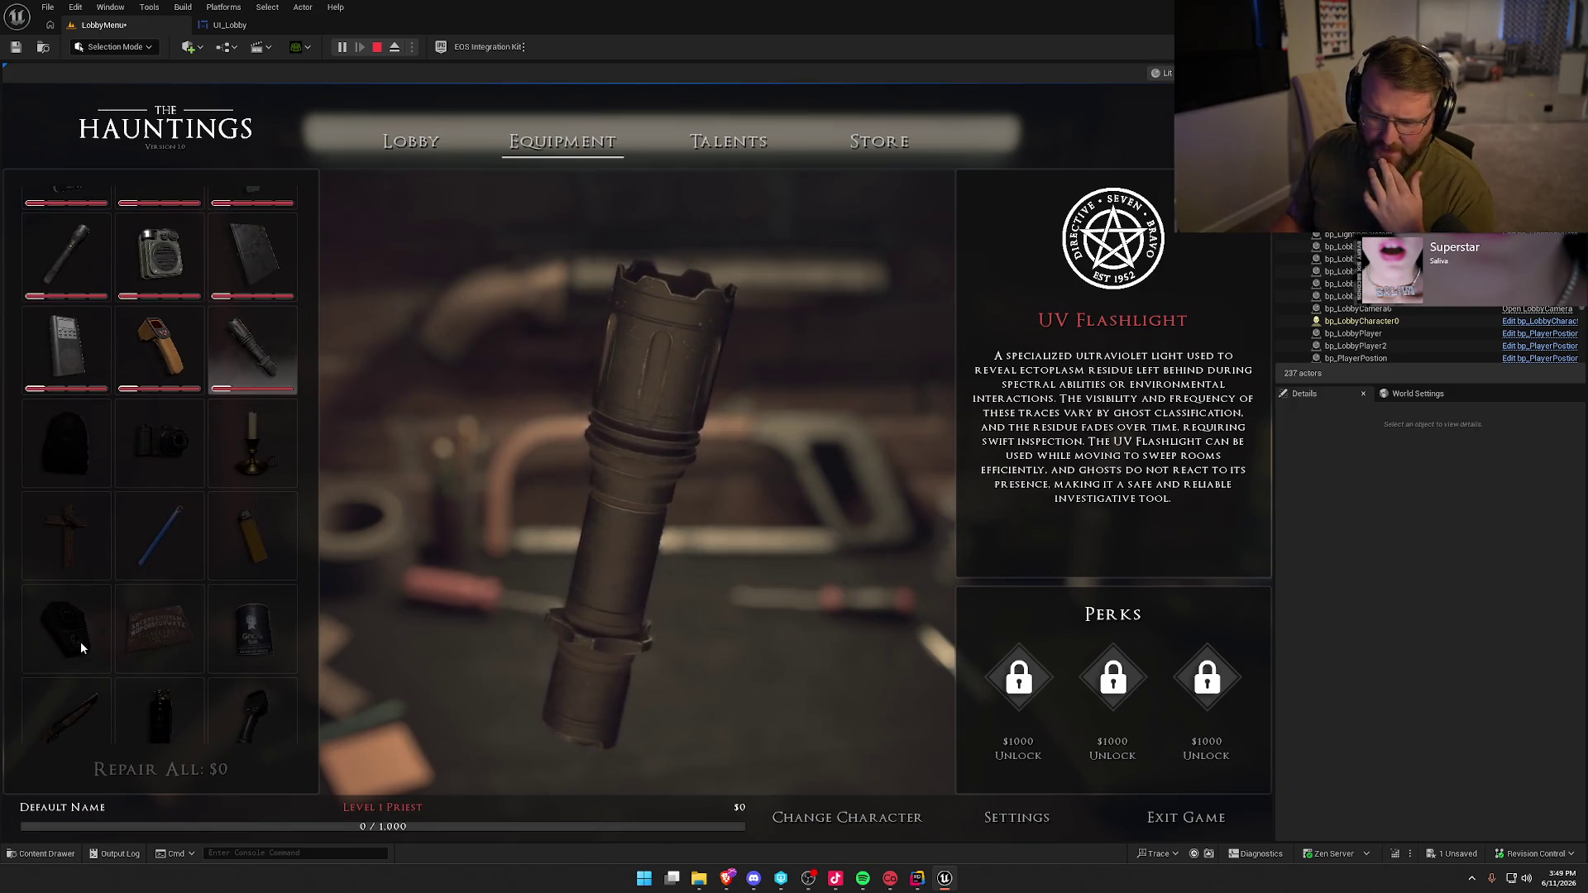
click(66, 536)
key(Escape)
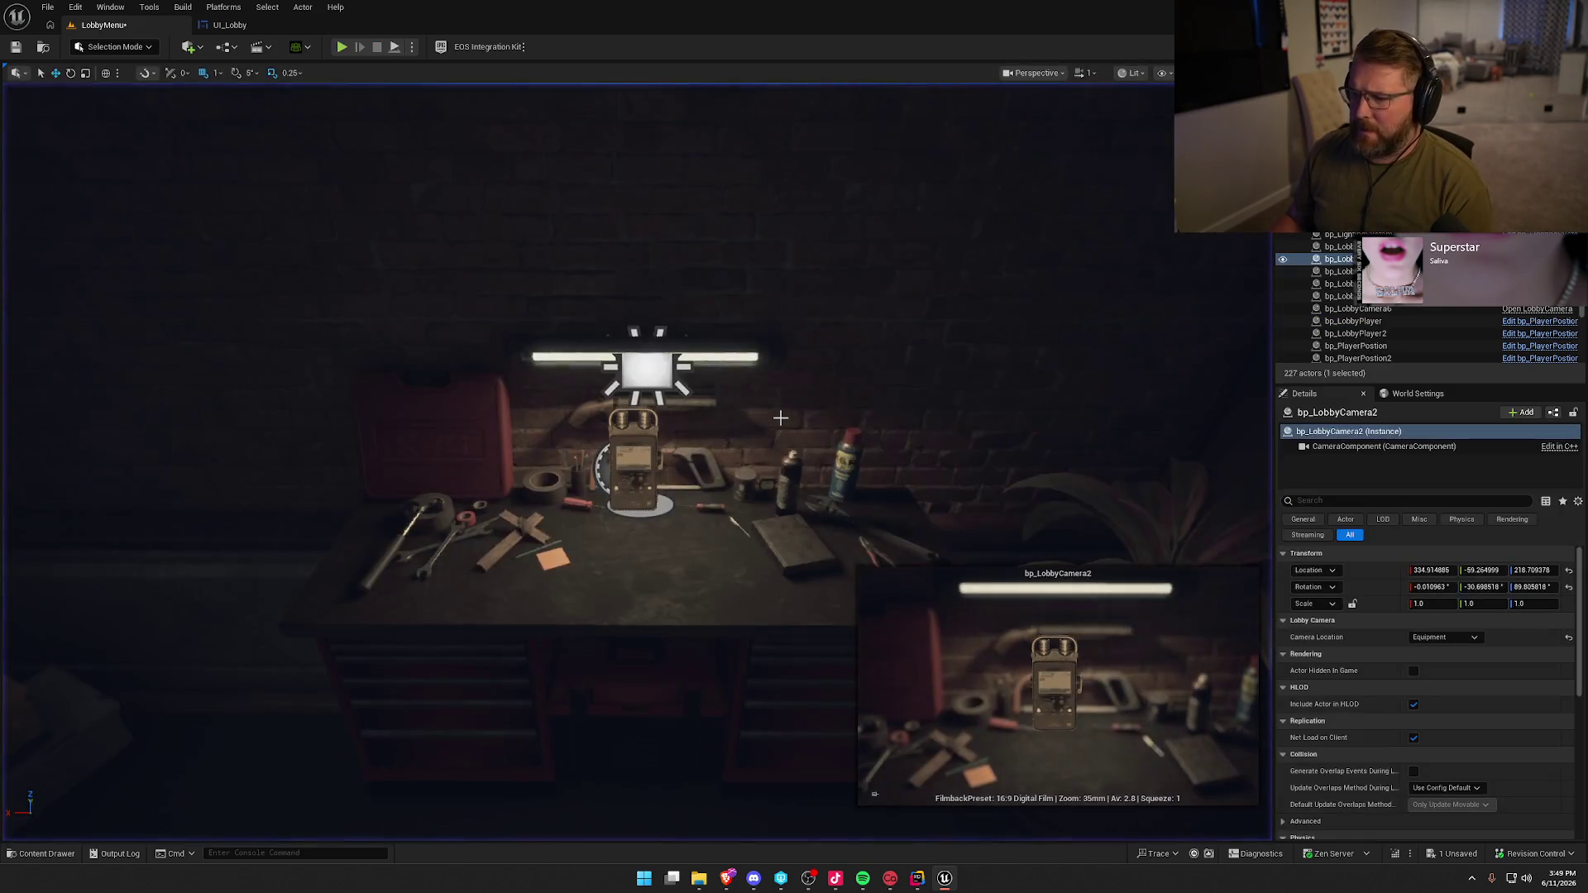
- Tilt bp_LobbyCamera2 about 1° further down and play, showing the Crucifix on Equipment
key(f)
drag(822, 447, 619, 202)
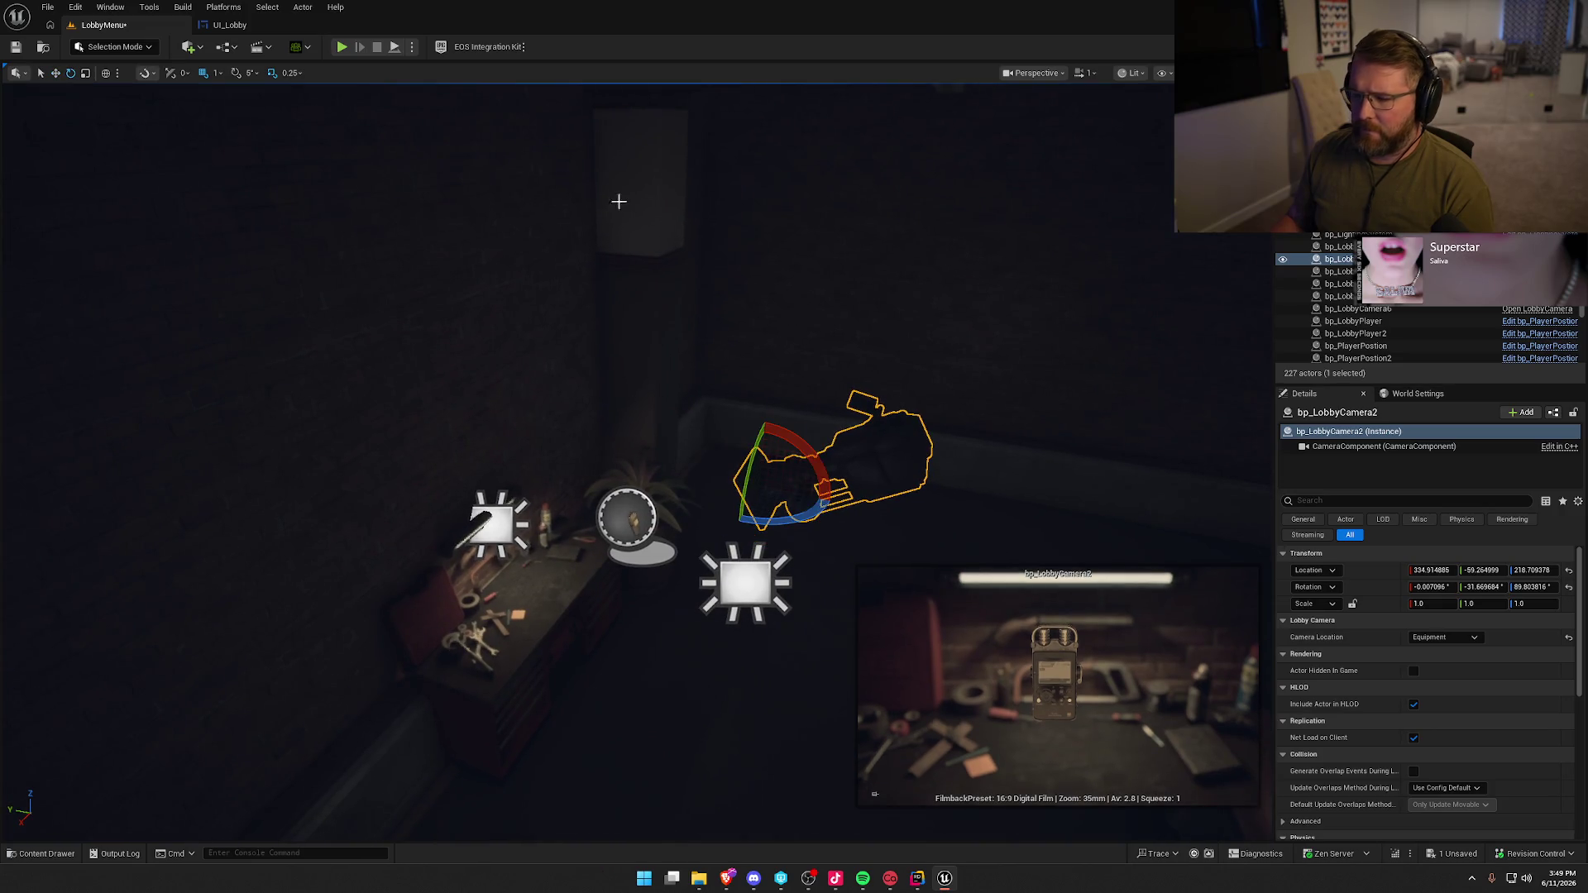
click(341, 46)
click(563, 142)
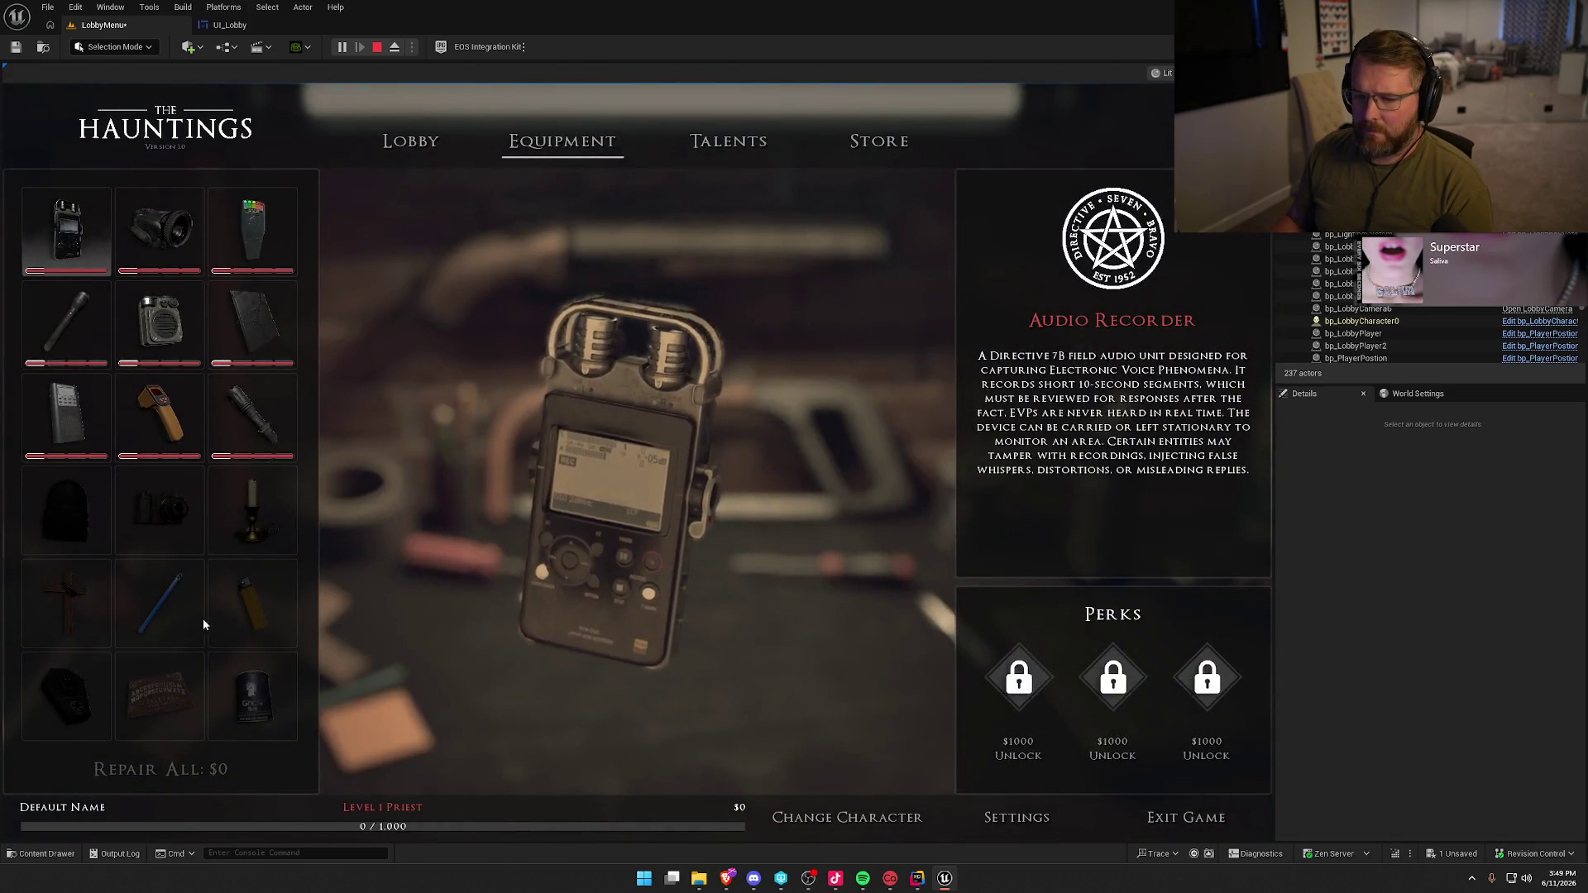
click(64, 609)
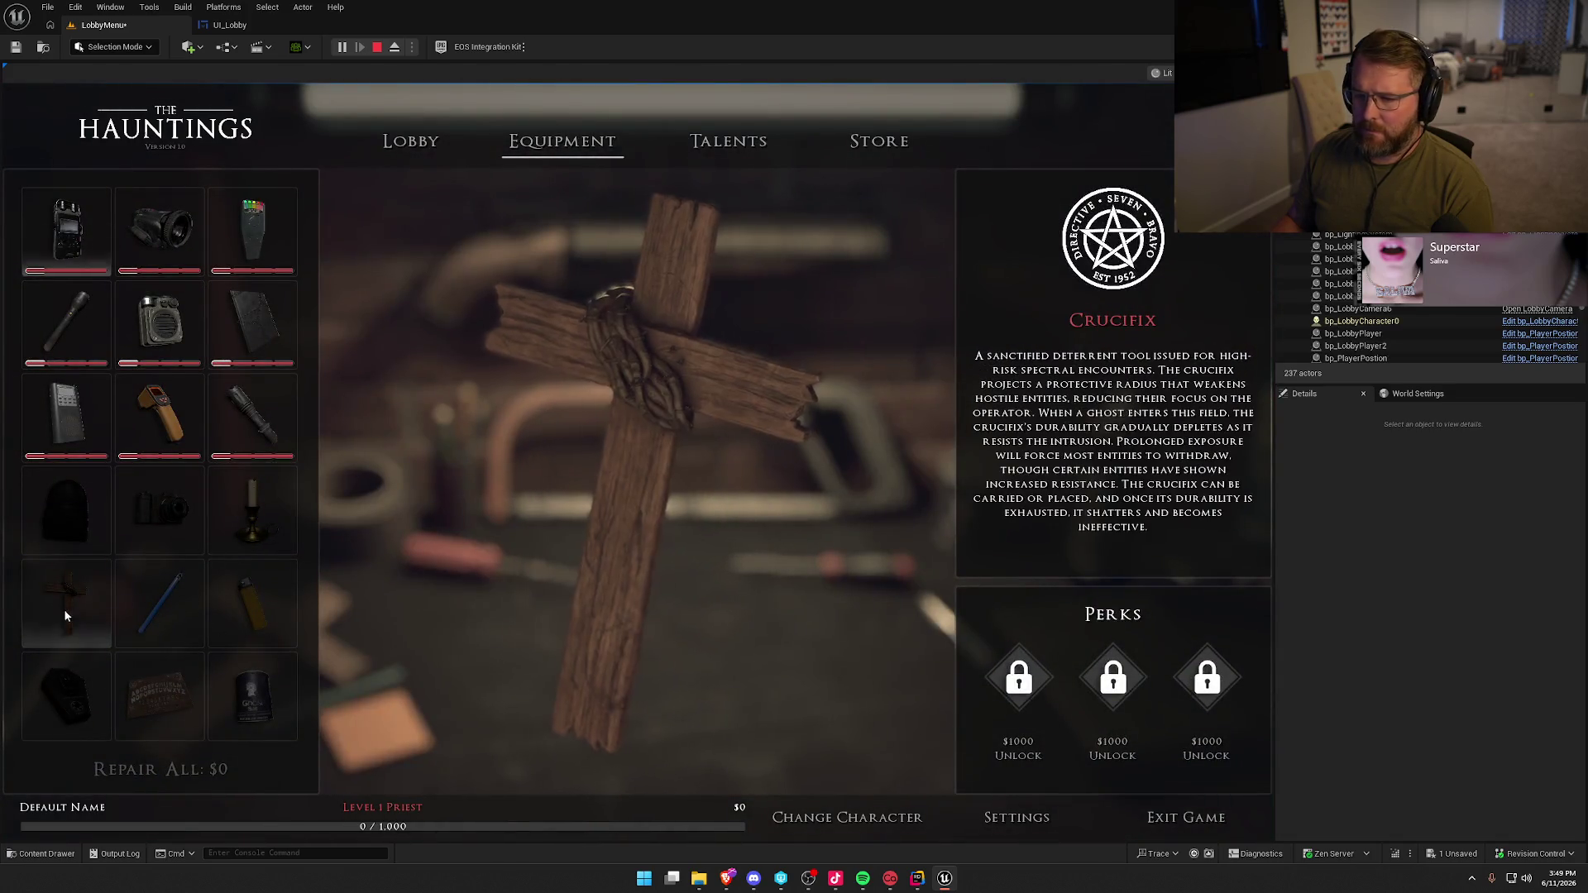
- Preview UV Flashlight, Spirit Box, Thermometer, Audio Recorder, Camcorder and EMF Detector
click(266, 422)
click(66, 418)
click(176, 423)
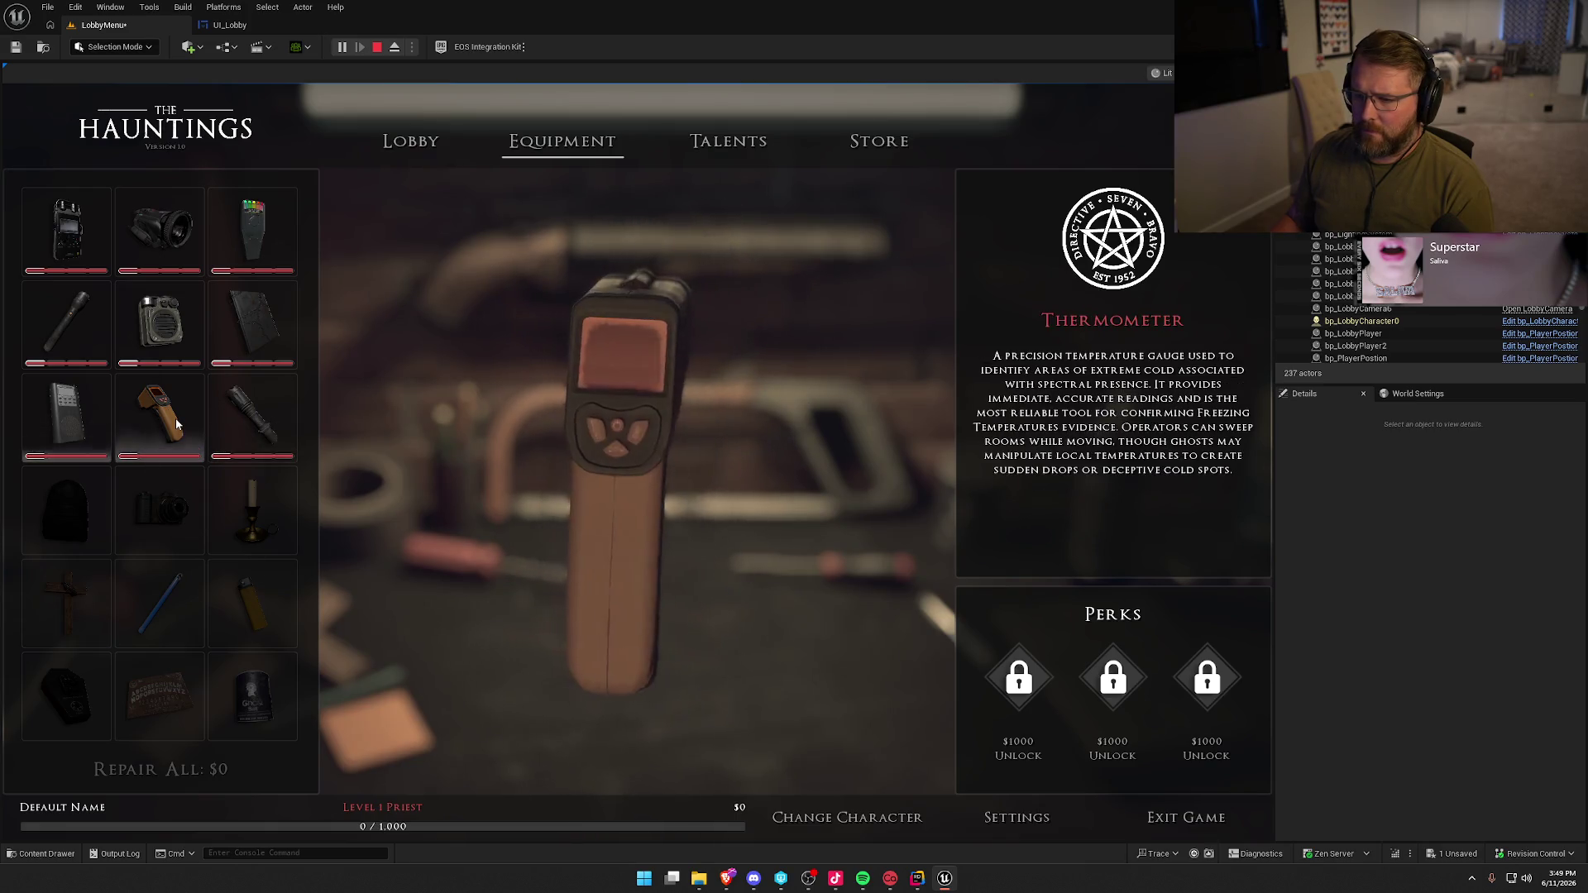
click(82, 248)
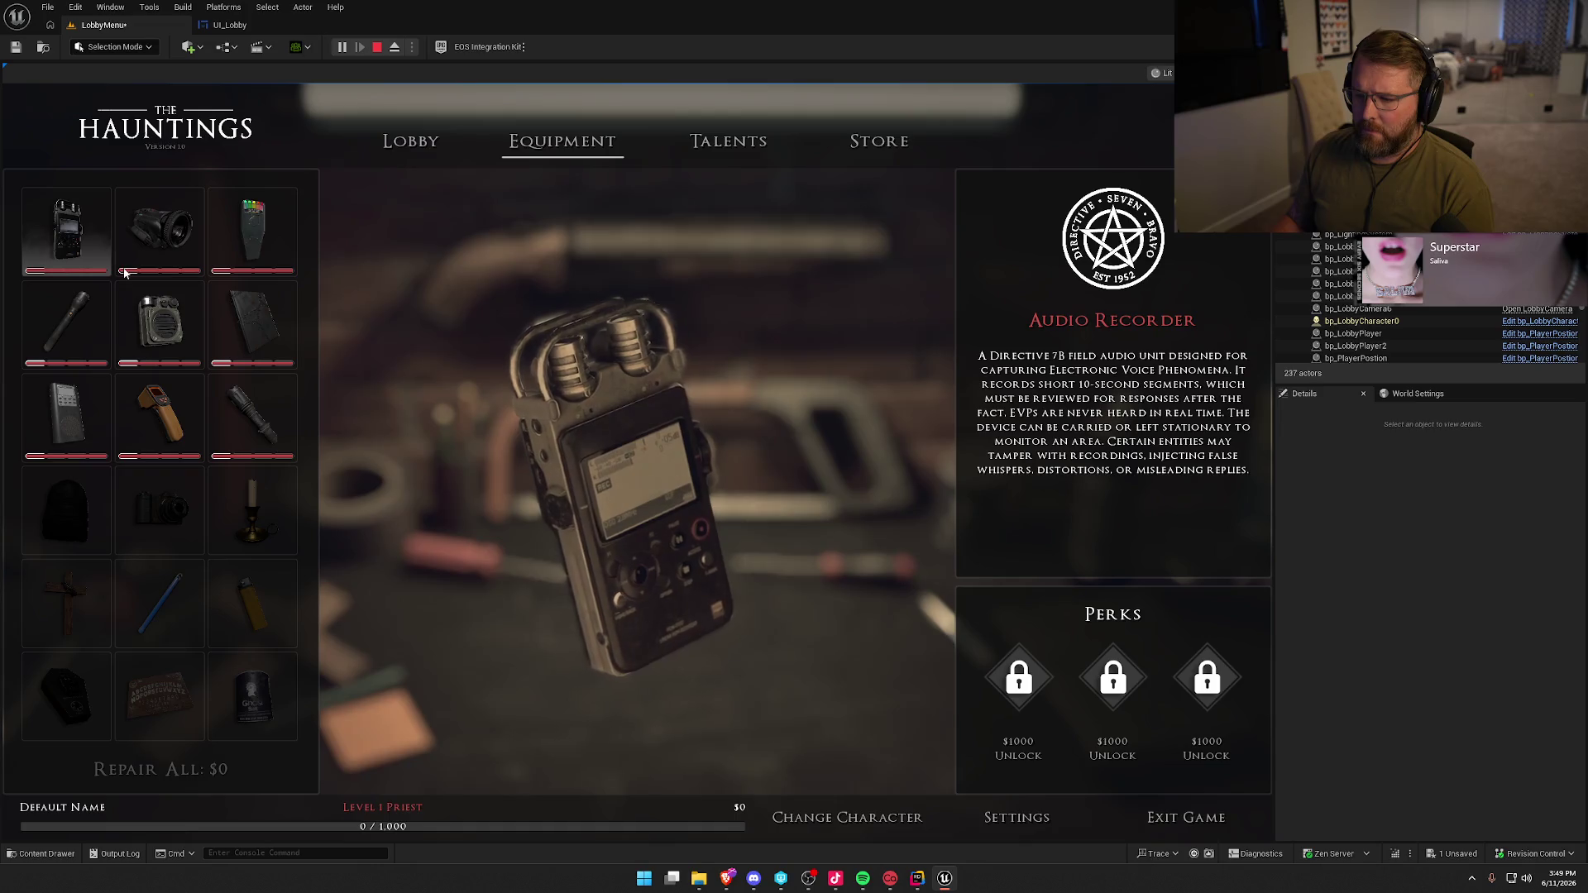
click(157, 239)
click(265, 248)
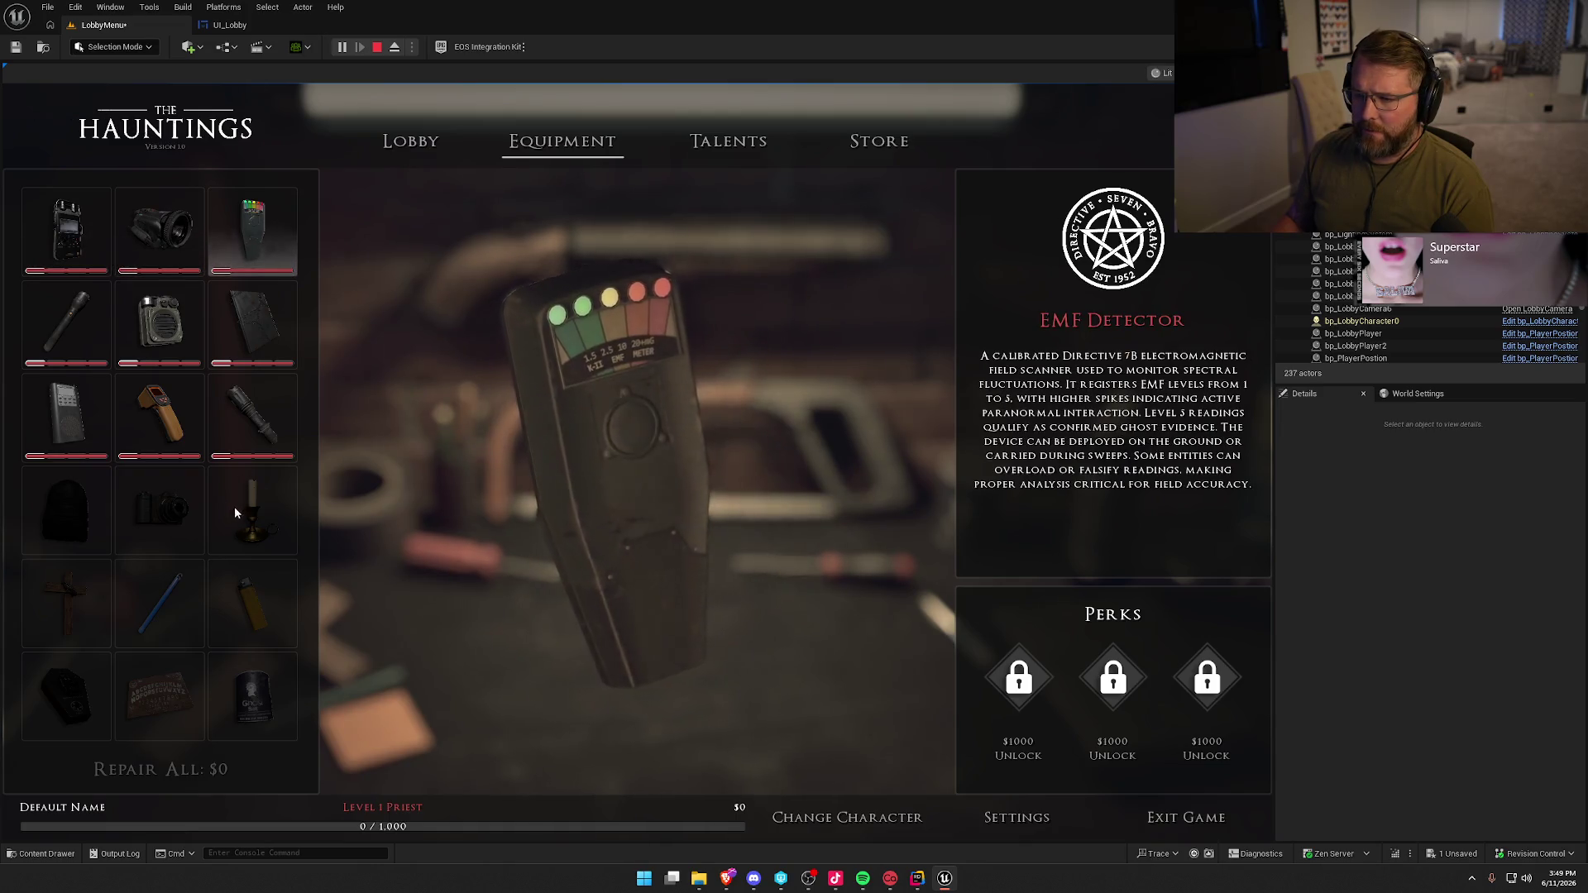
- Preview Thermal Camera, Smoke Bomb, Tripod, Salt Shotgun, Motion Detector, Spirit Board, Salt, Lighter, ending on Crucifix
scroll(223, 562, down, 2)
click(255, 603)
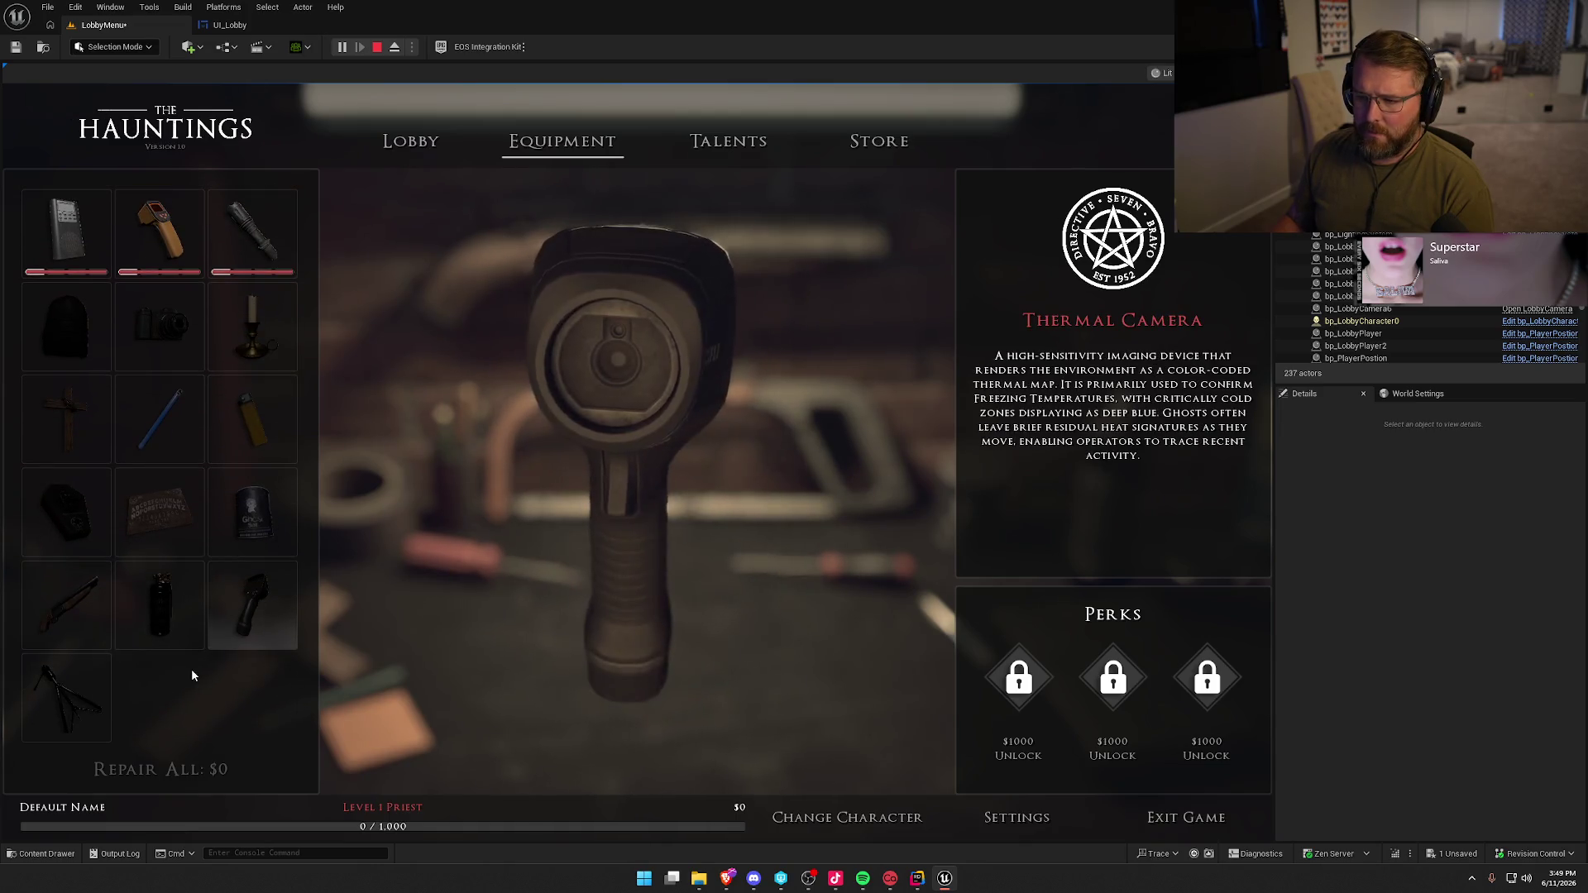
click(153, 632)
click(70, 699)
click(75, 607)
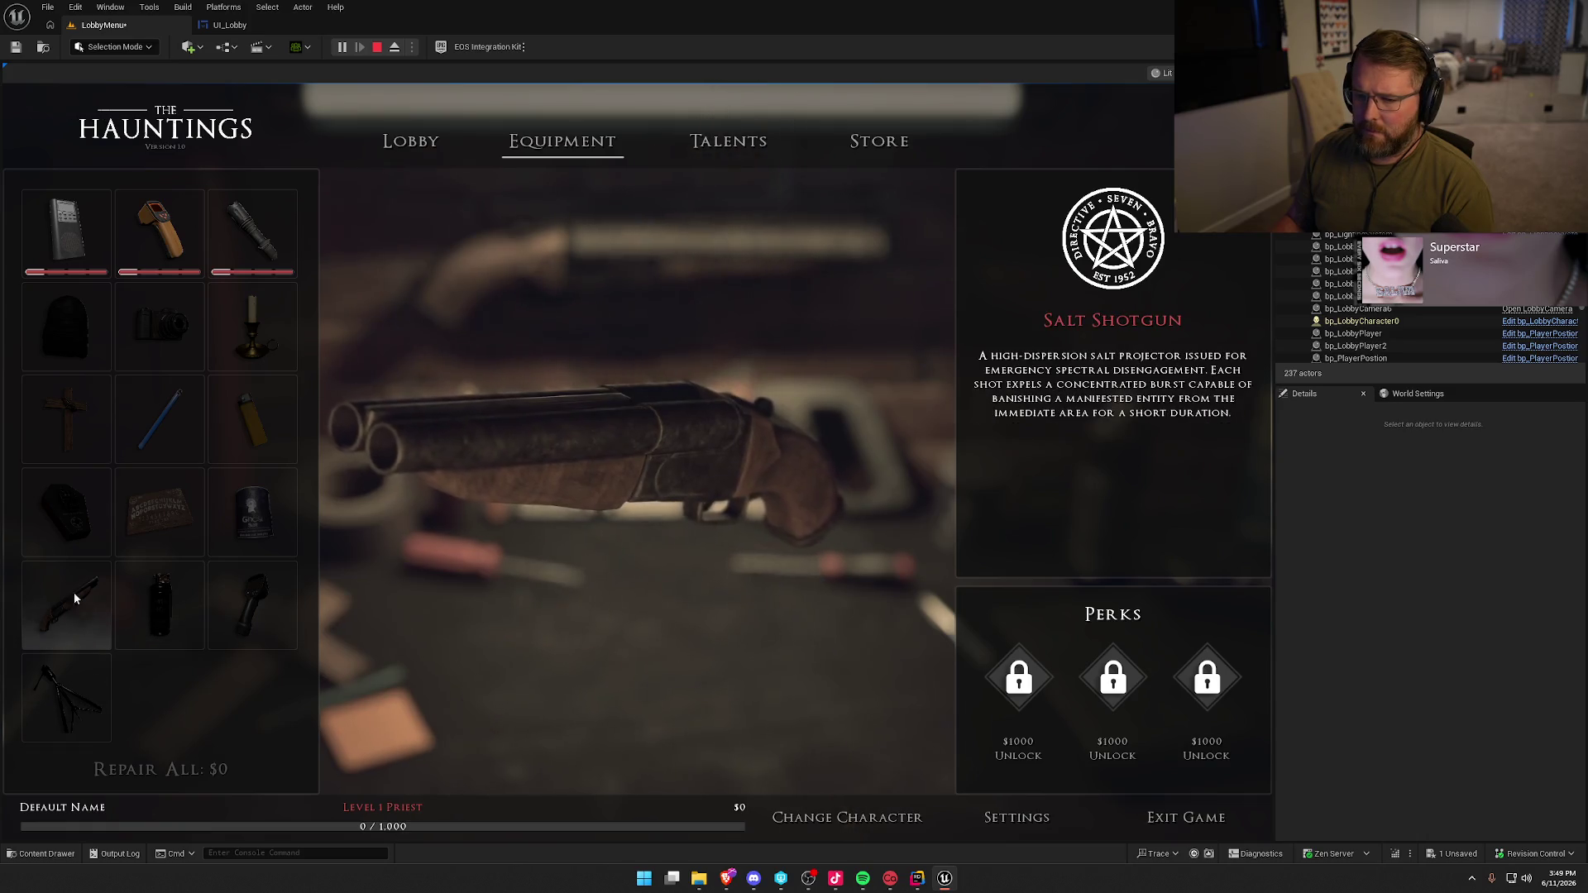
click(68, 511)
click(161, 511)
click(264, 501)
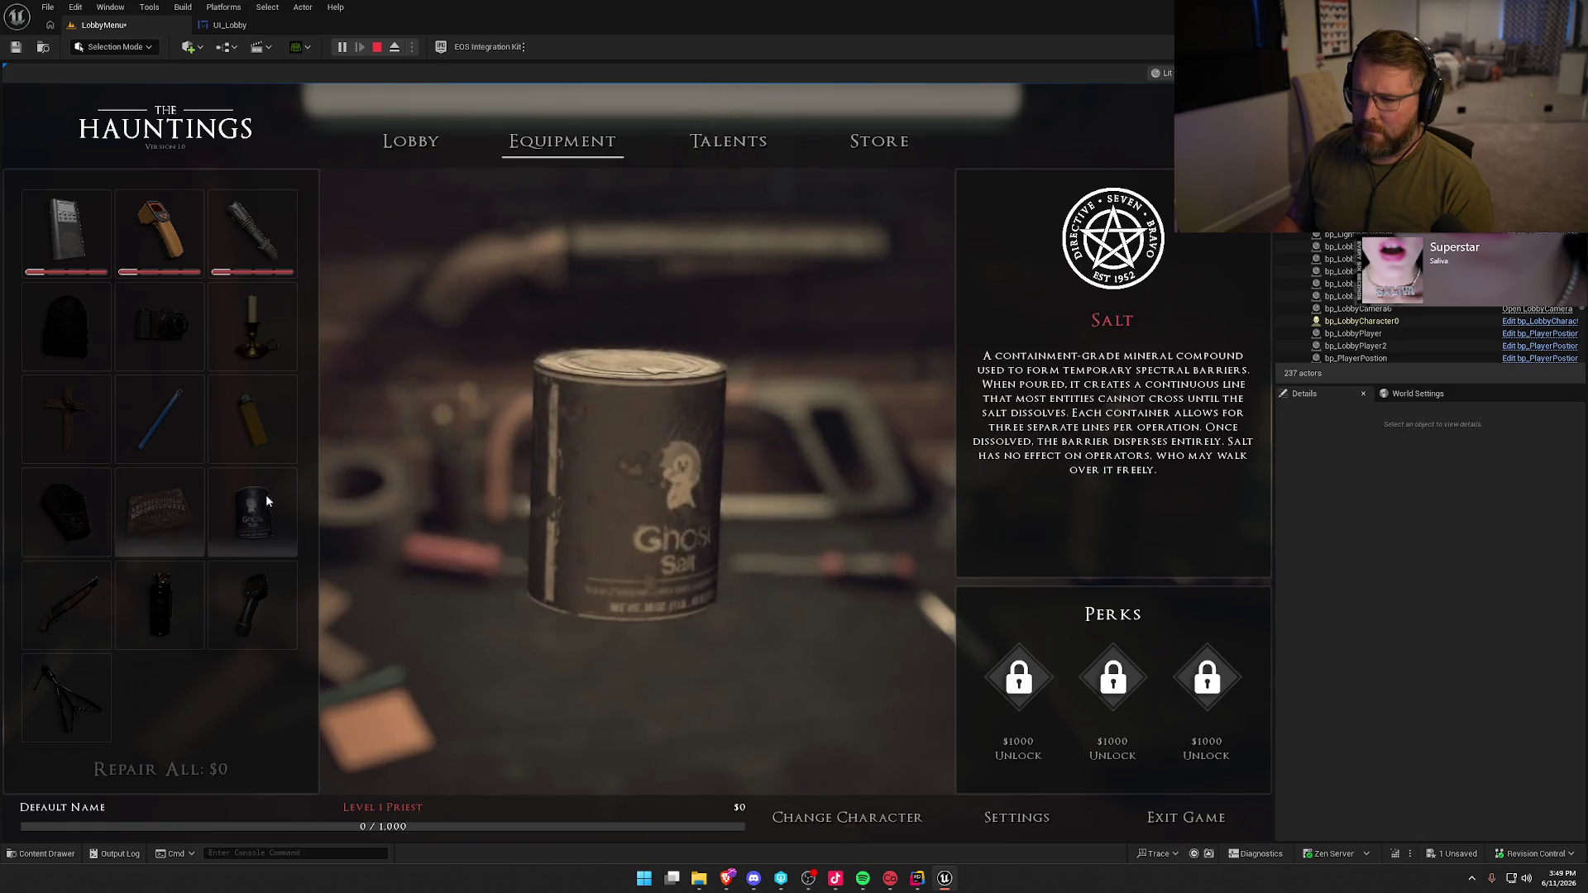
click(248, 426)
click(78, 418)
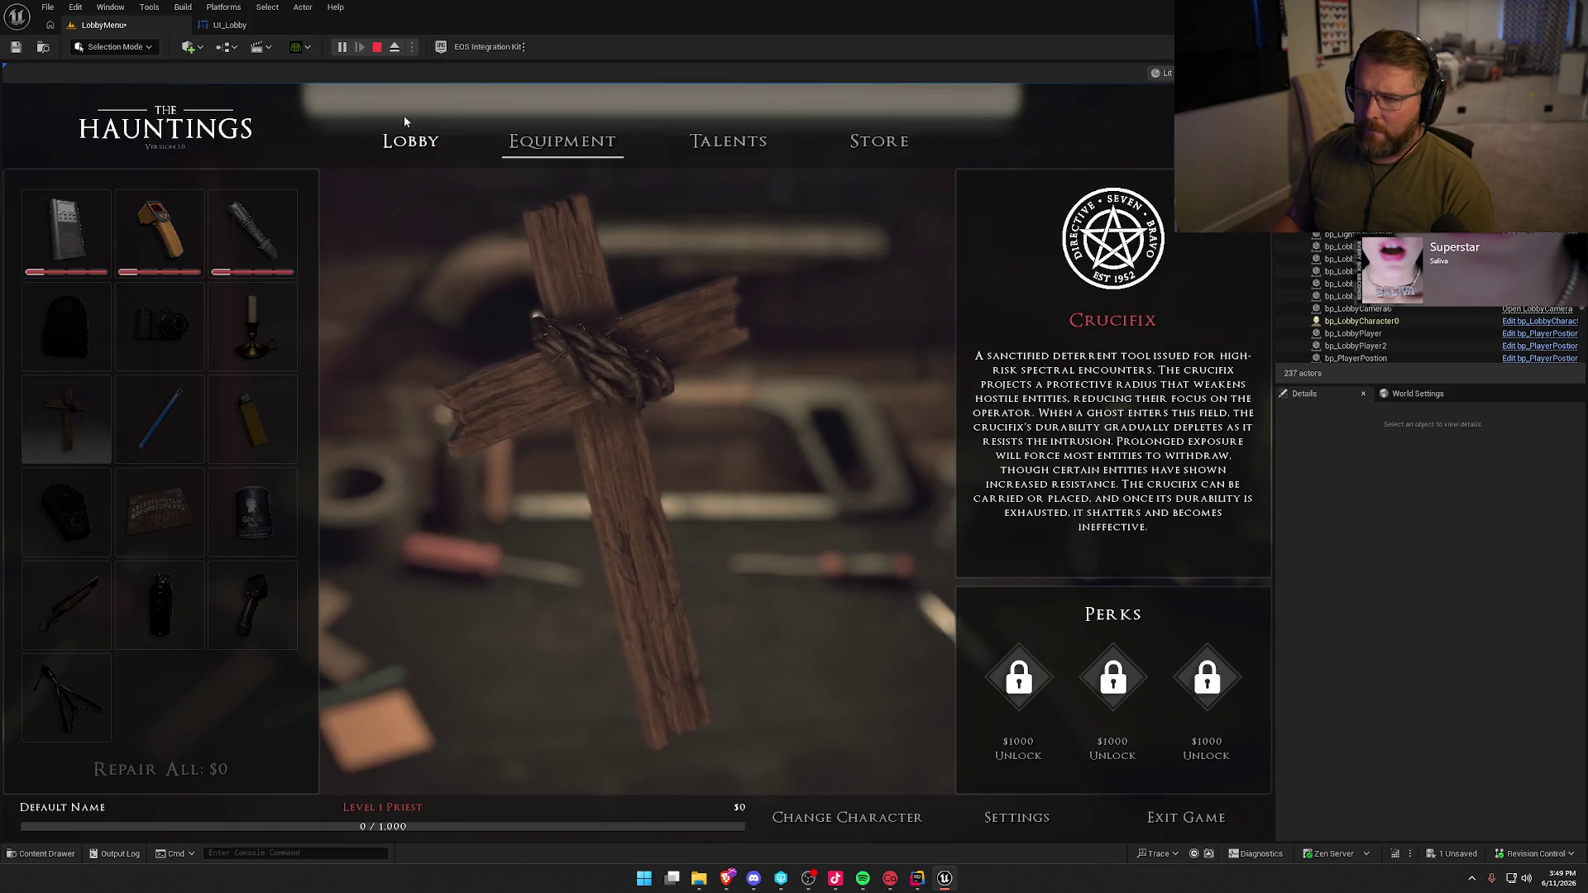
key(Escape)
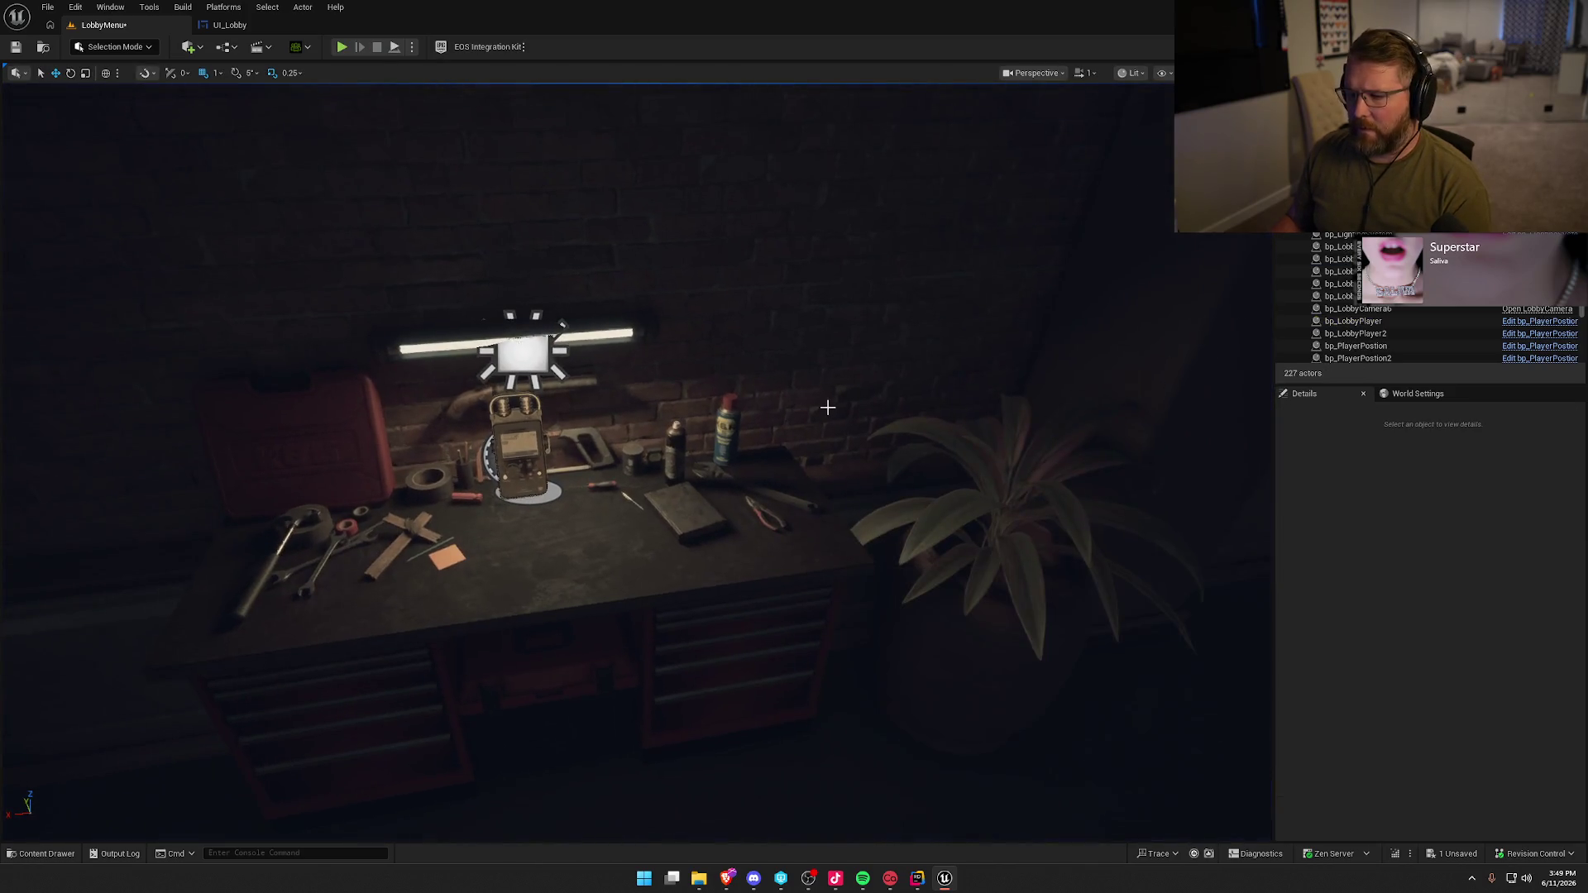
- Save LobbyMenu, load the Entry level, and launch The Hauntings as a Standalone Game
key(ctrl+s)
key(ctrl+space)
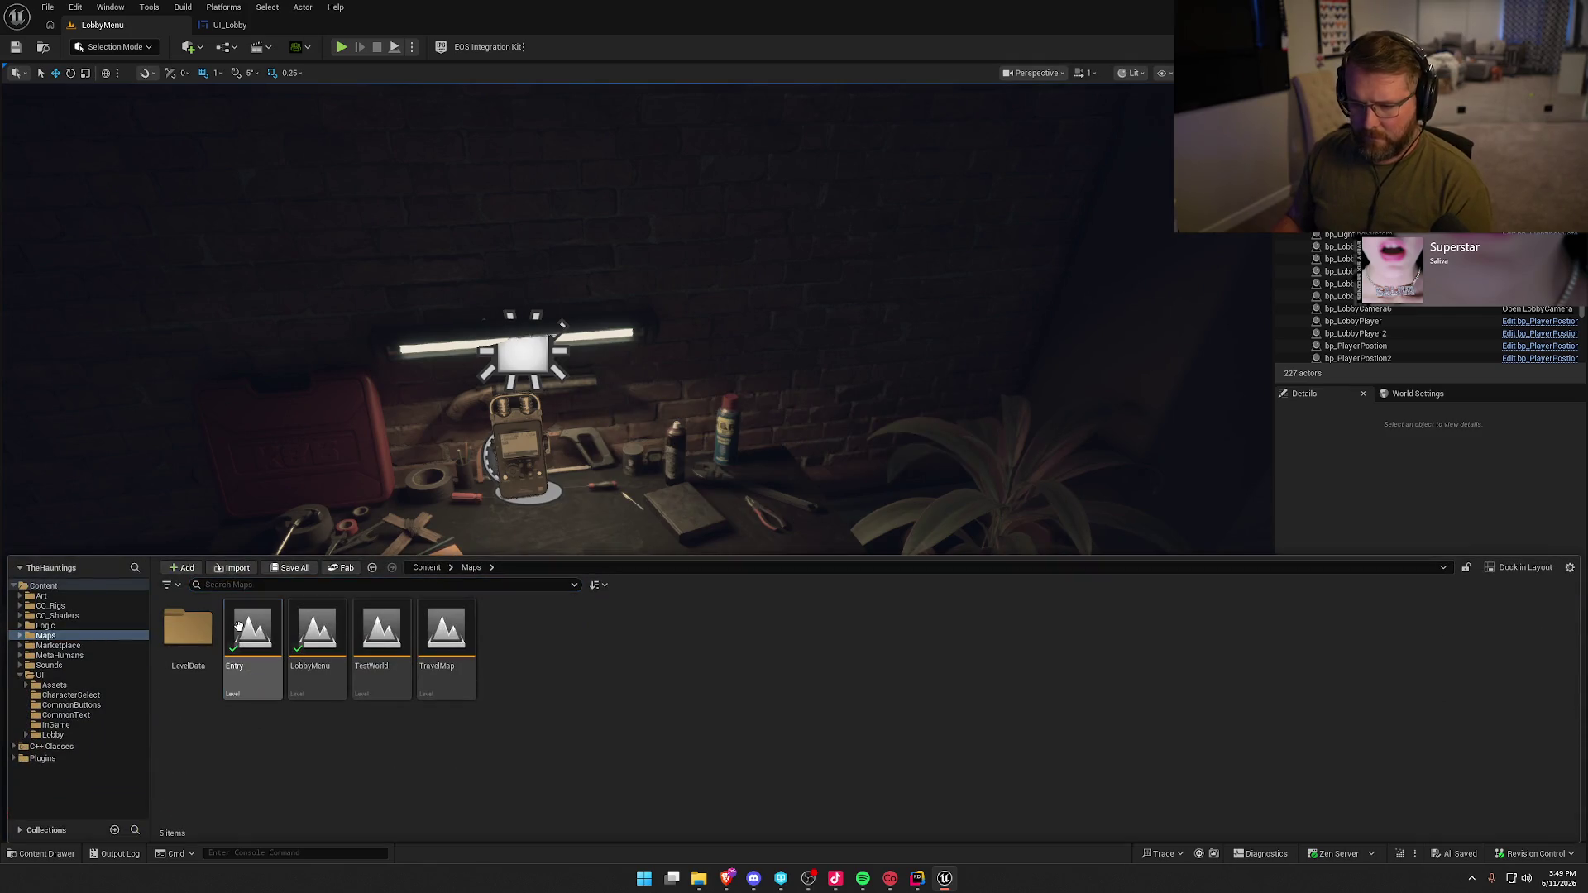
key(Return)
click(411, 47)
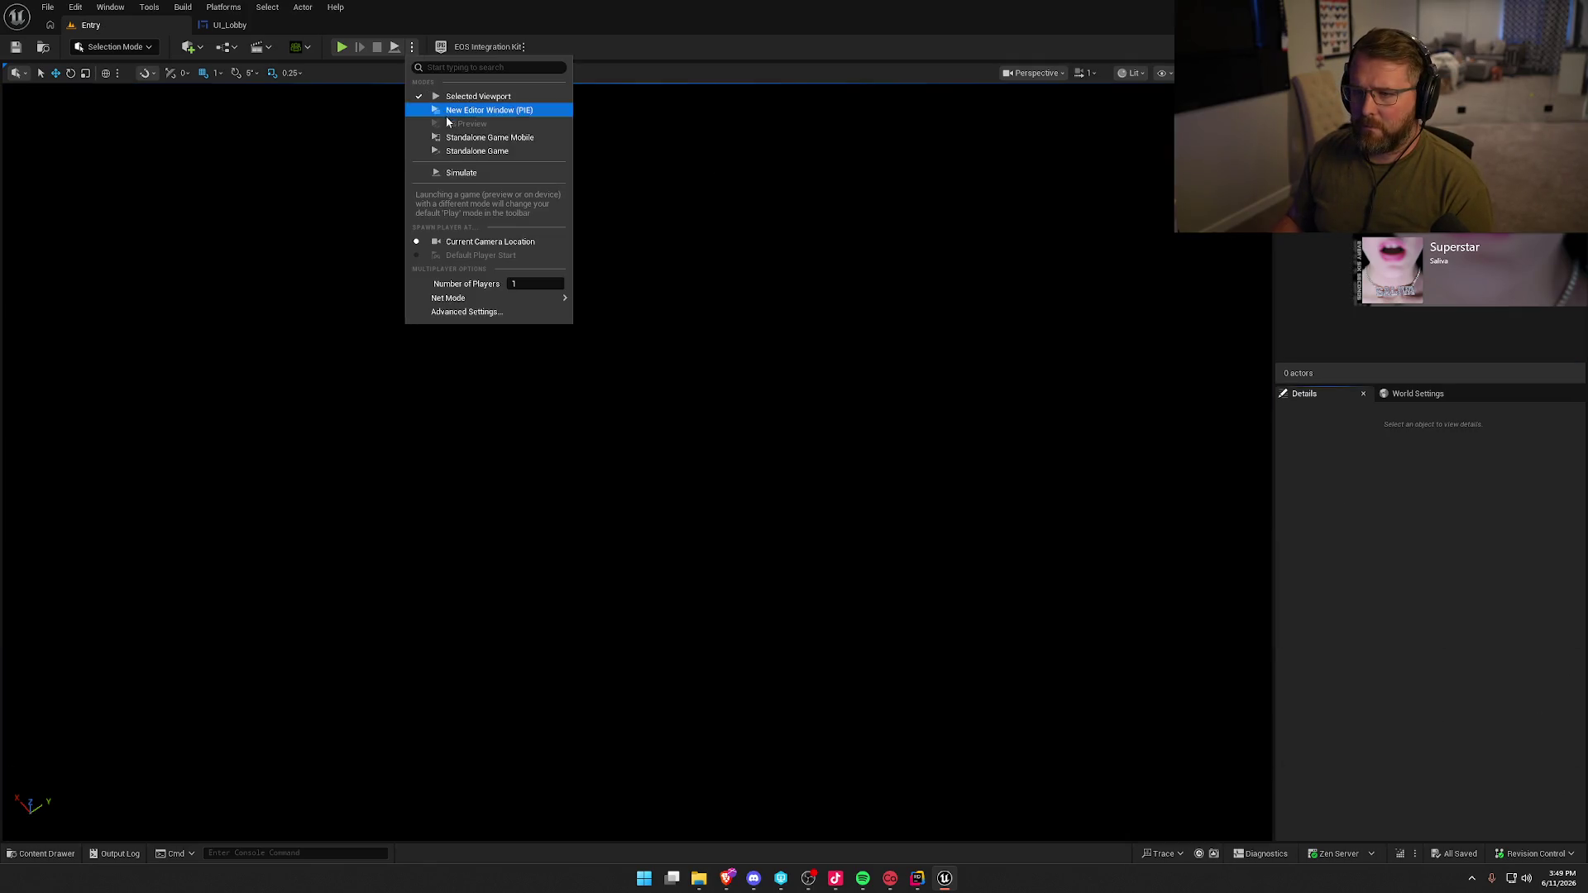
click(451, 153)
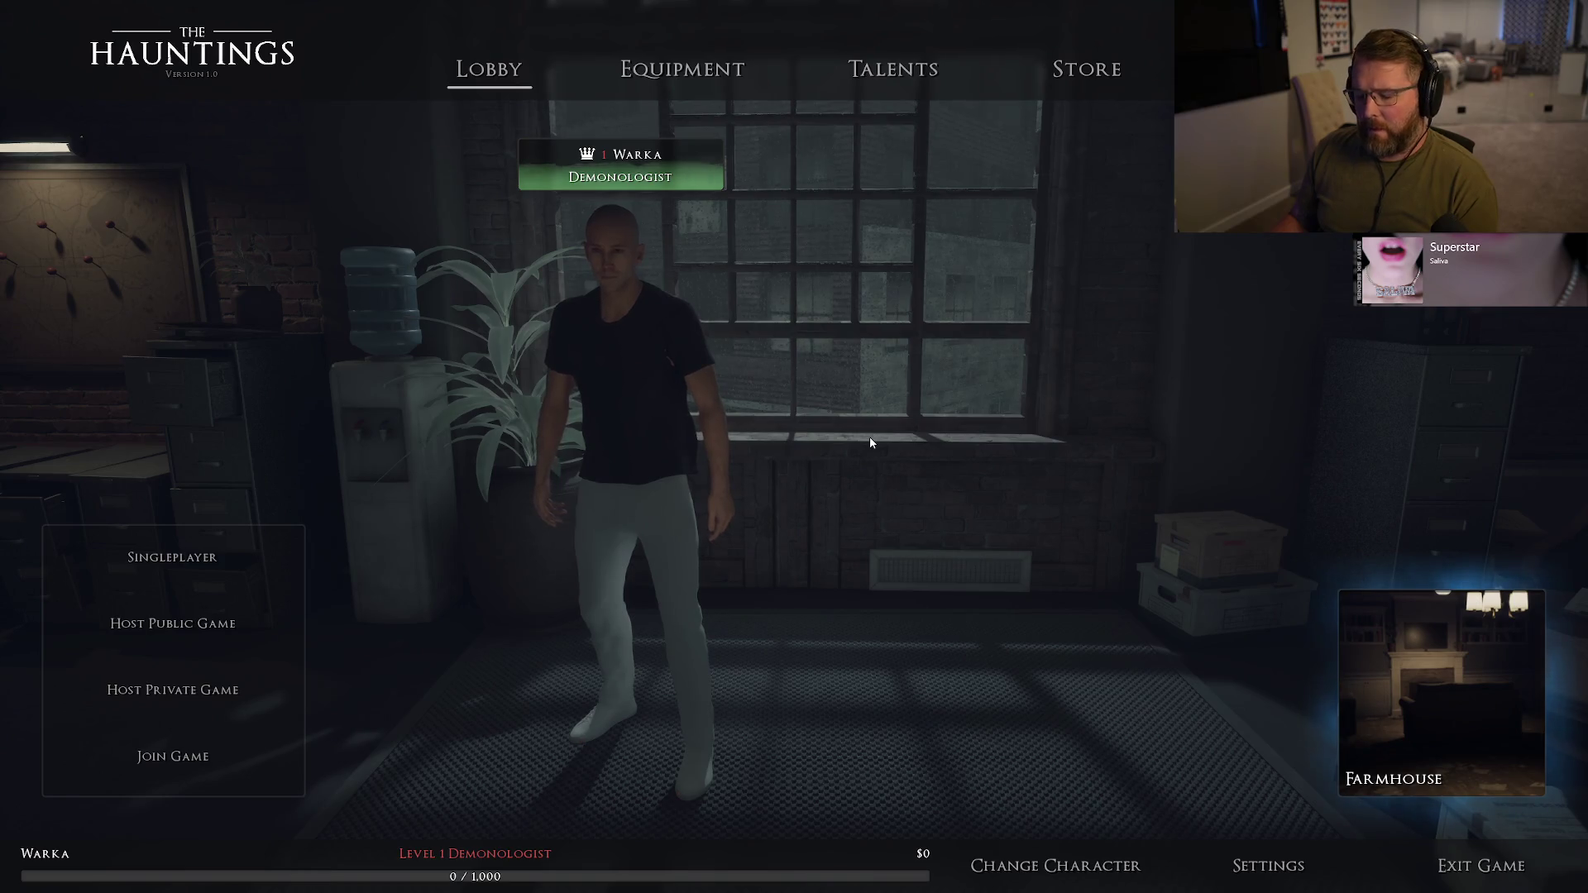
- Inspect the UV Flashlight and Crucifix on the Equipment screen, then return to the lobby
key(Right)
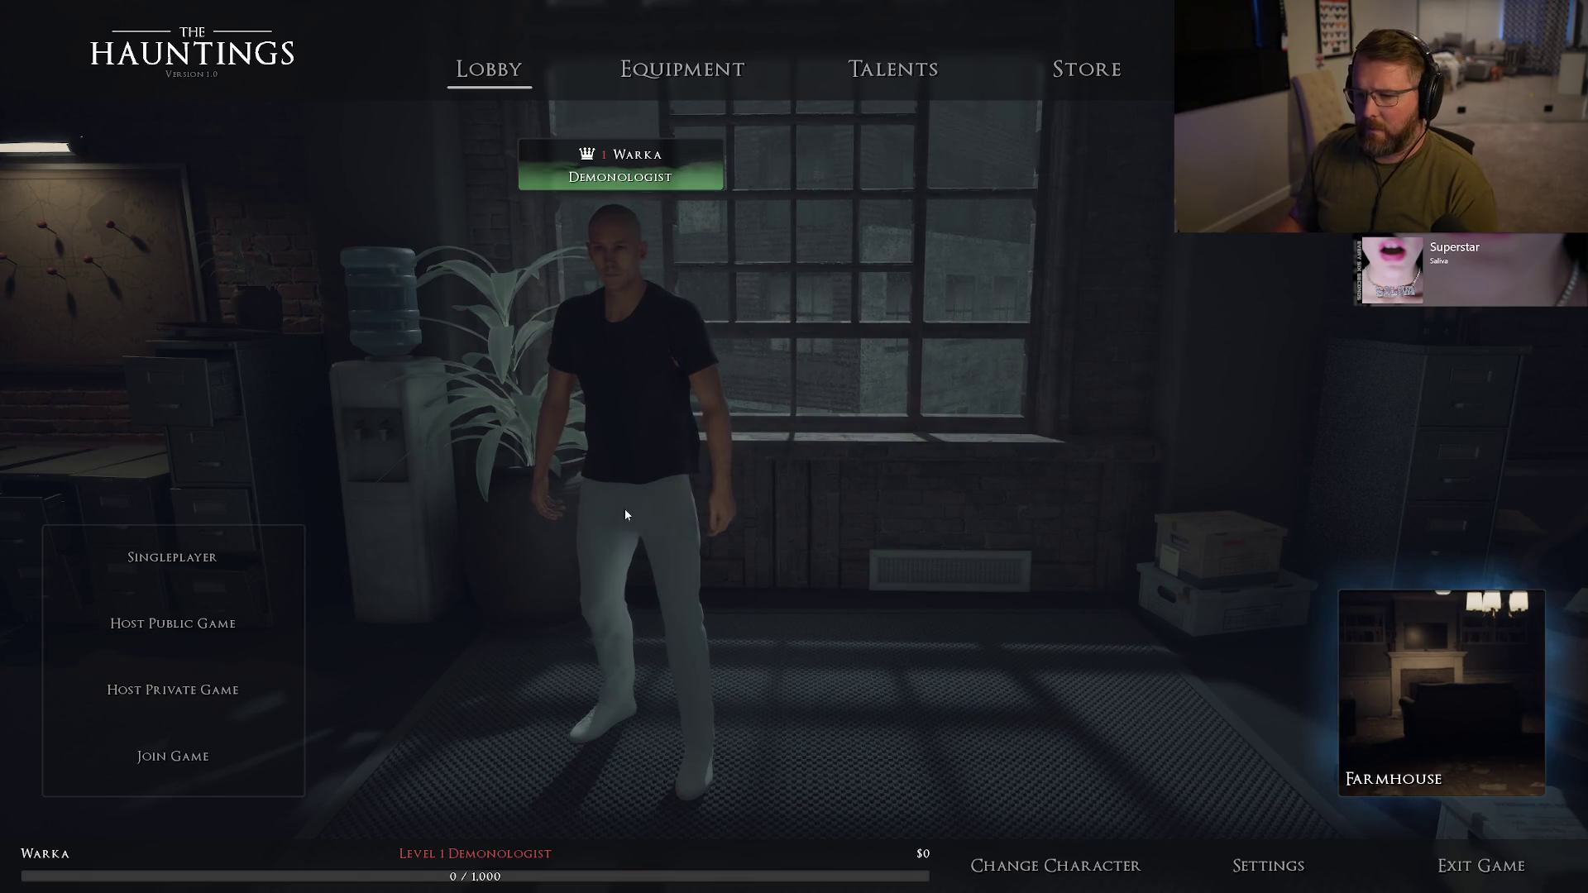
click(673, 91)
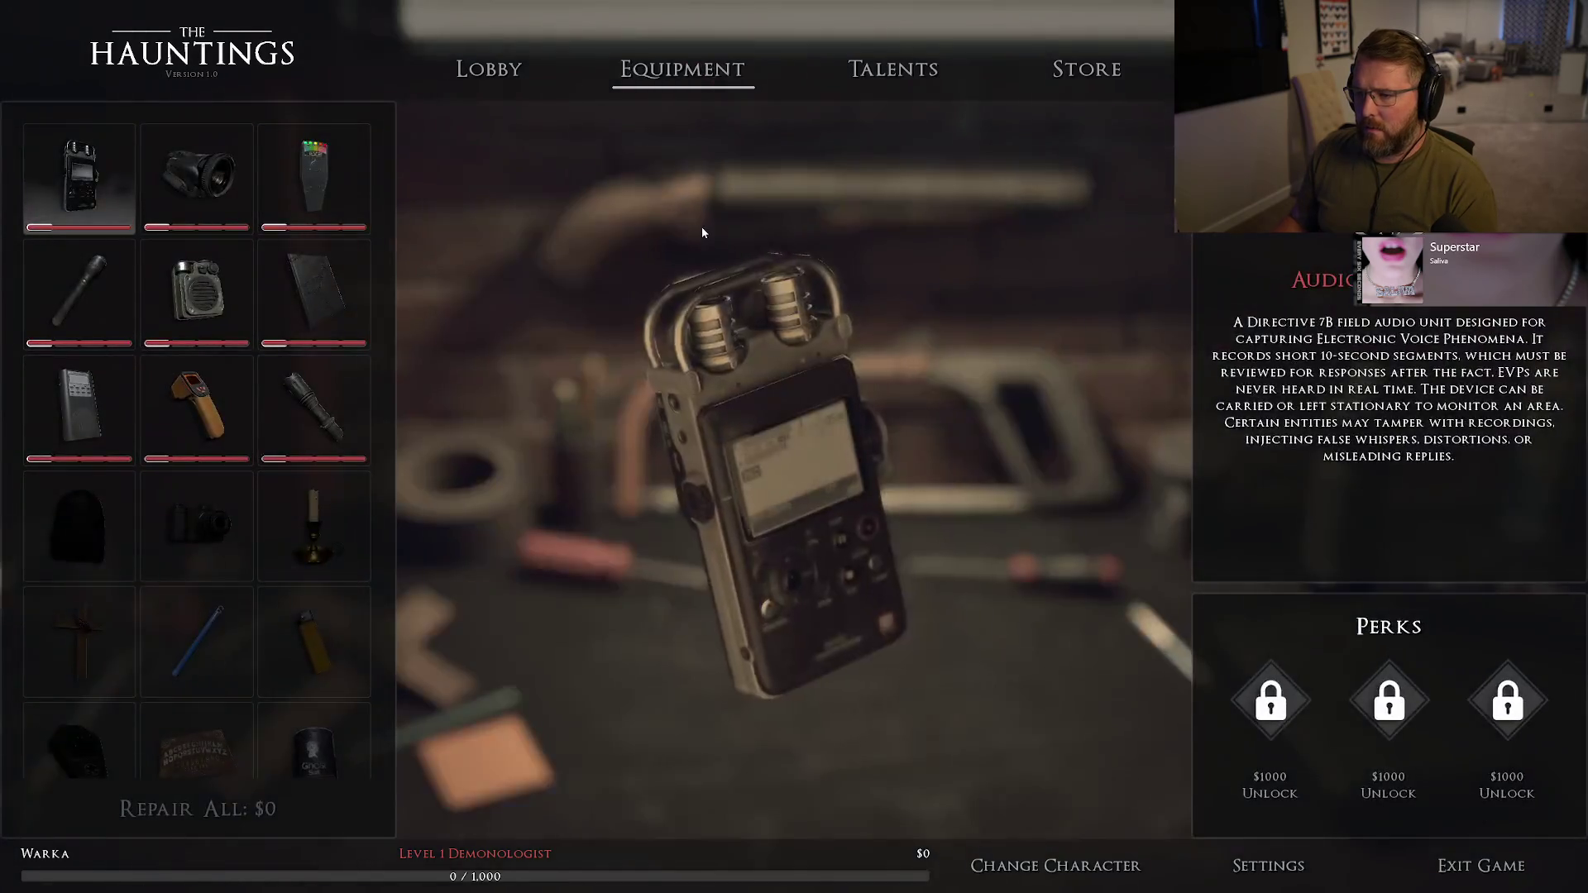
click(314, 411)
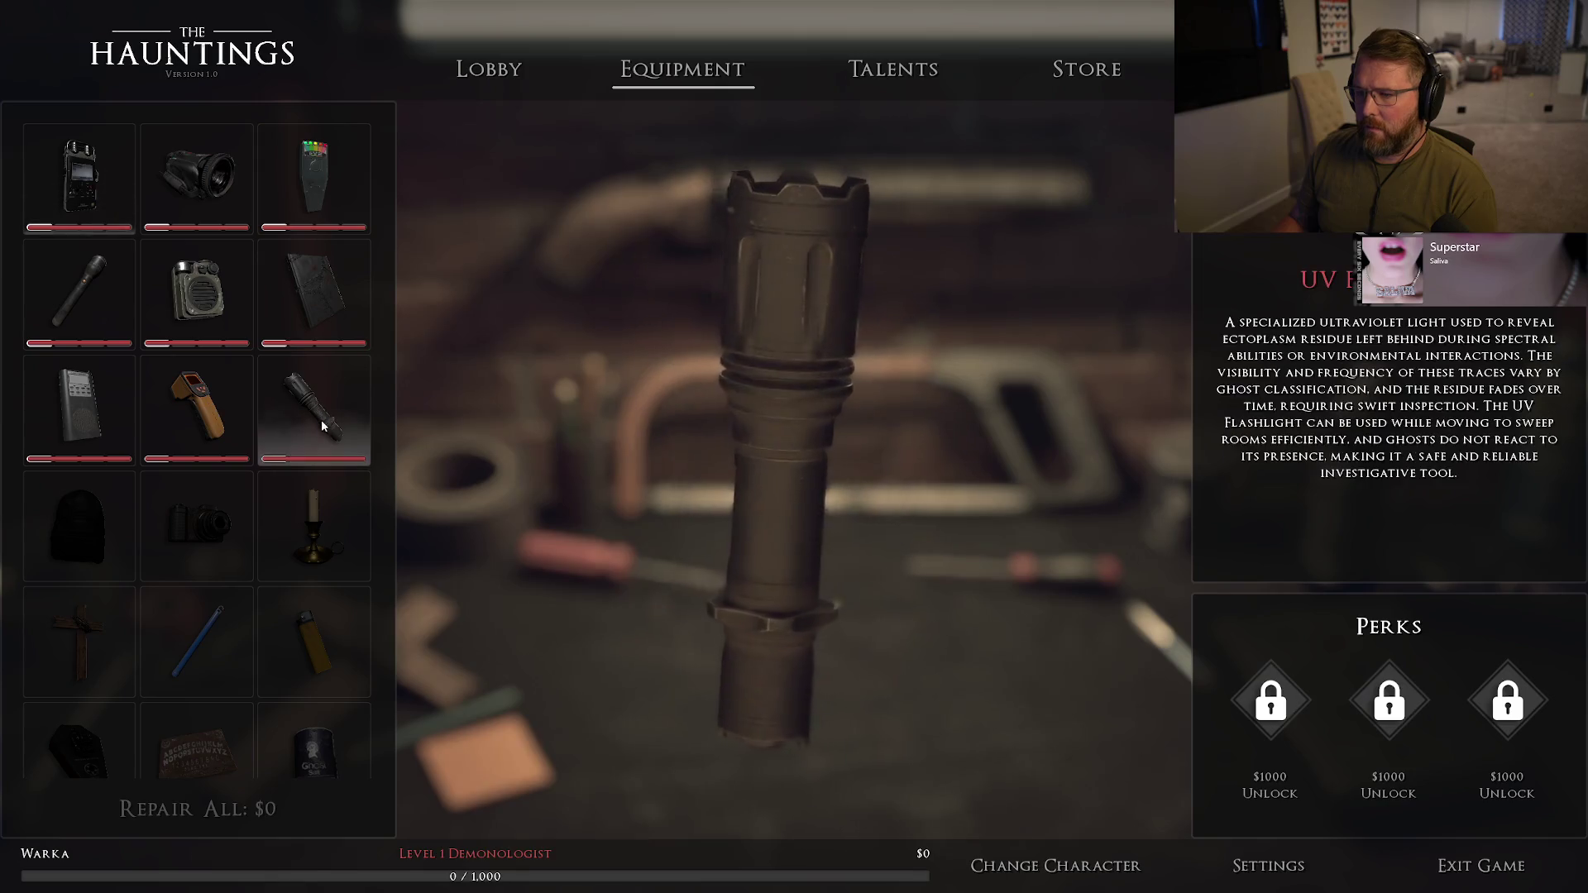
scroll(293, 647, down, 3)
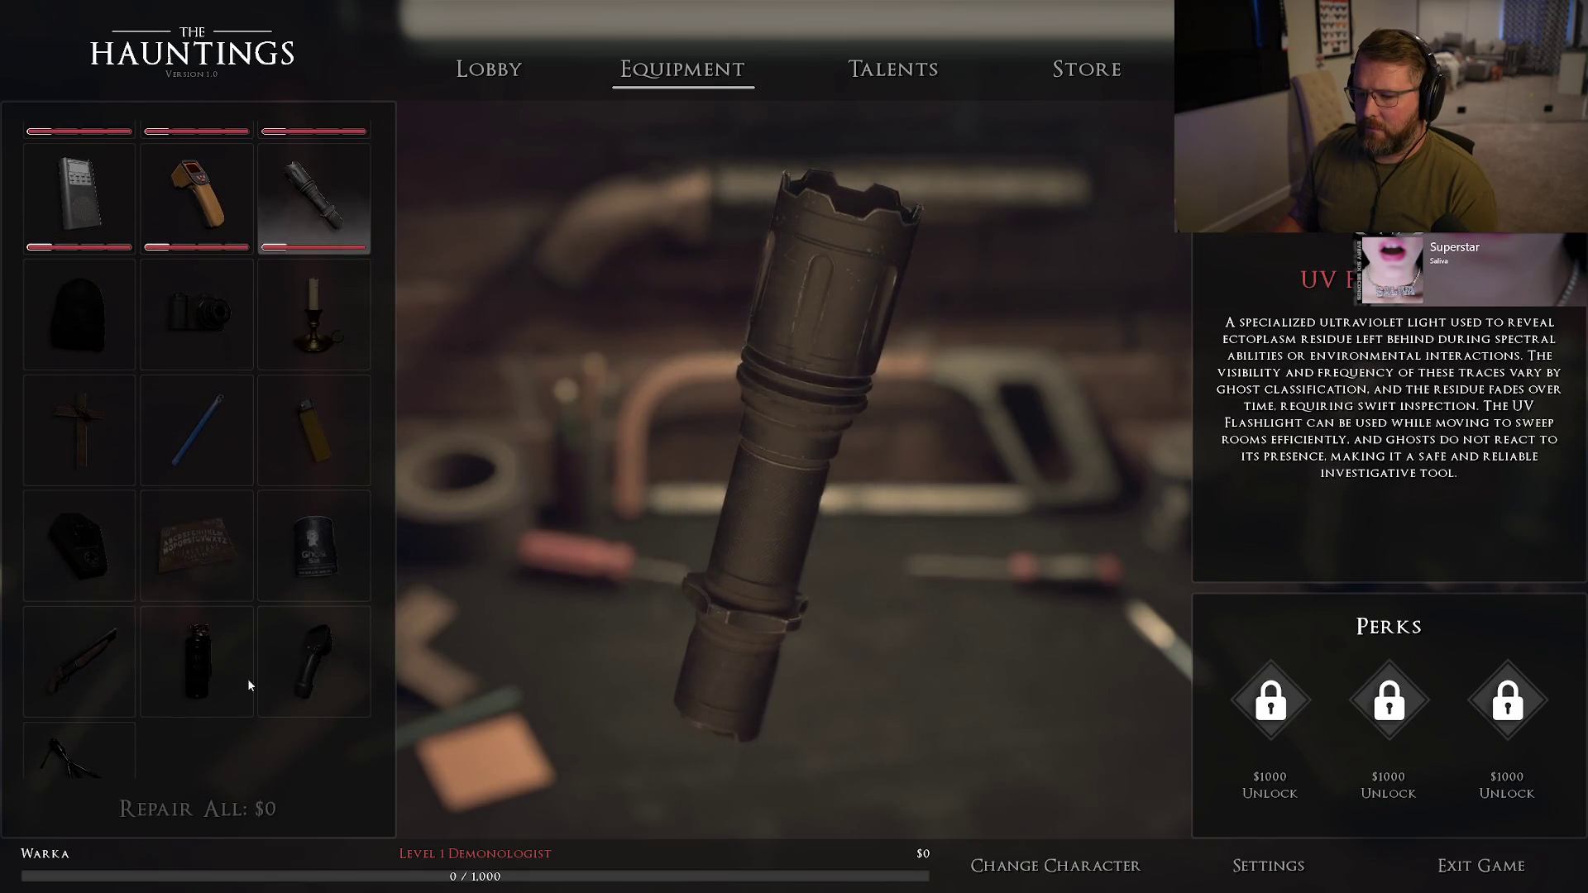
click(74, 425)
scroll(185, 503, up, 3)
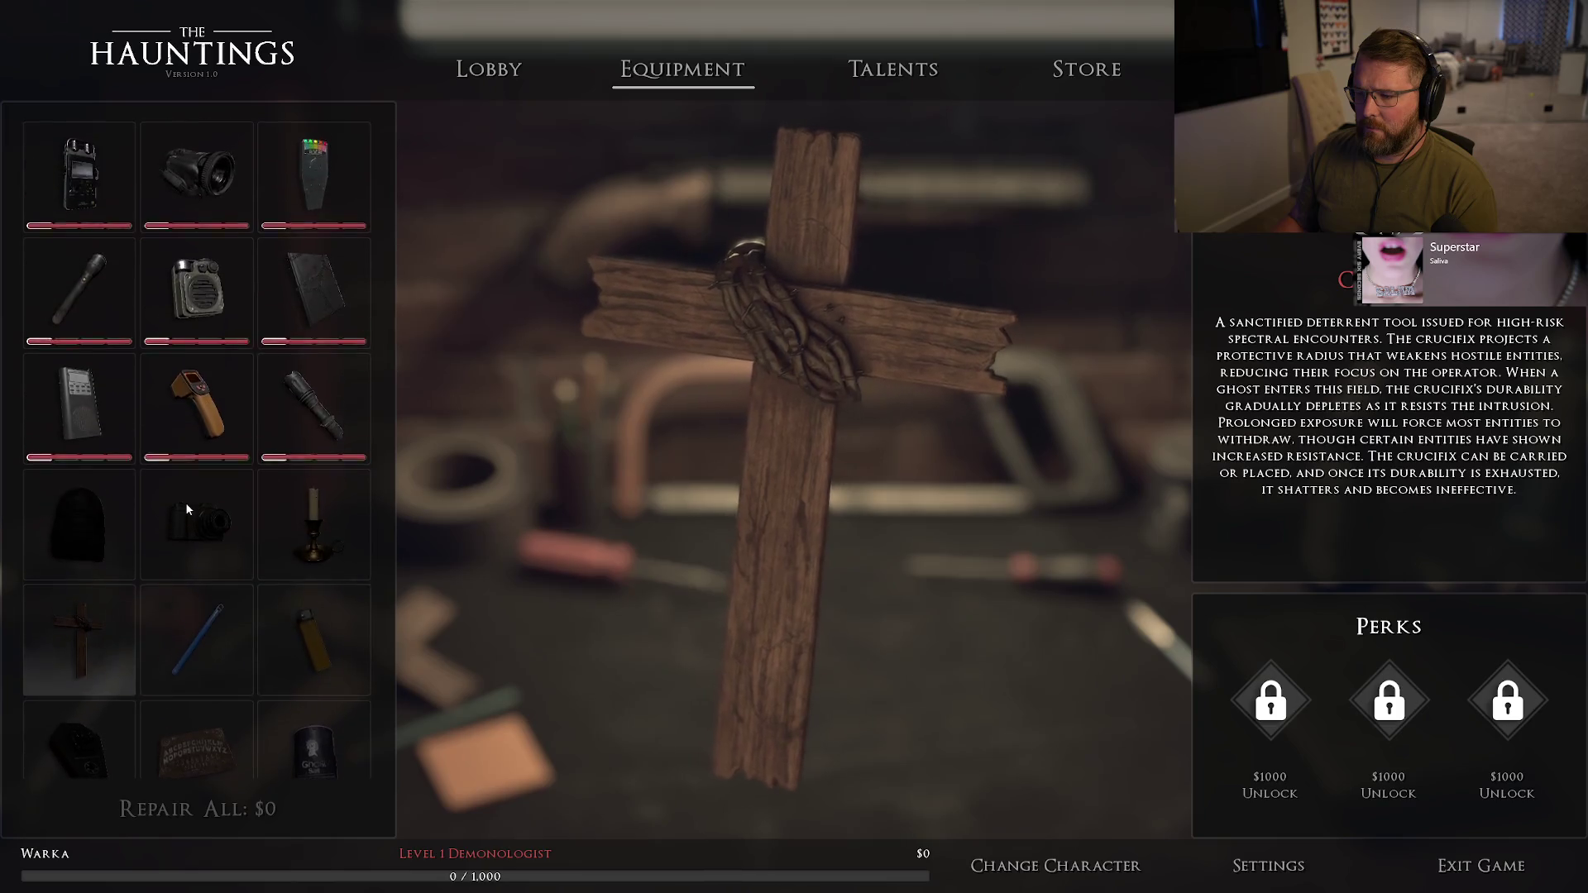
click(494, 72)
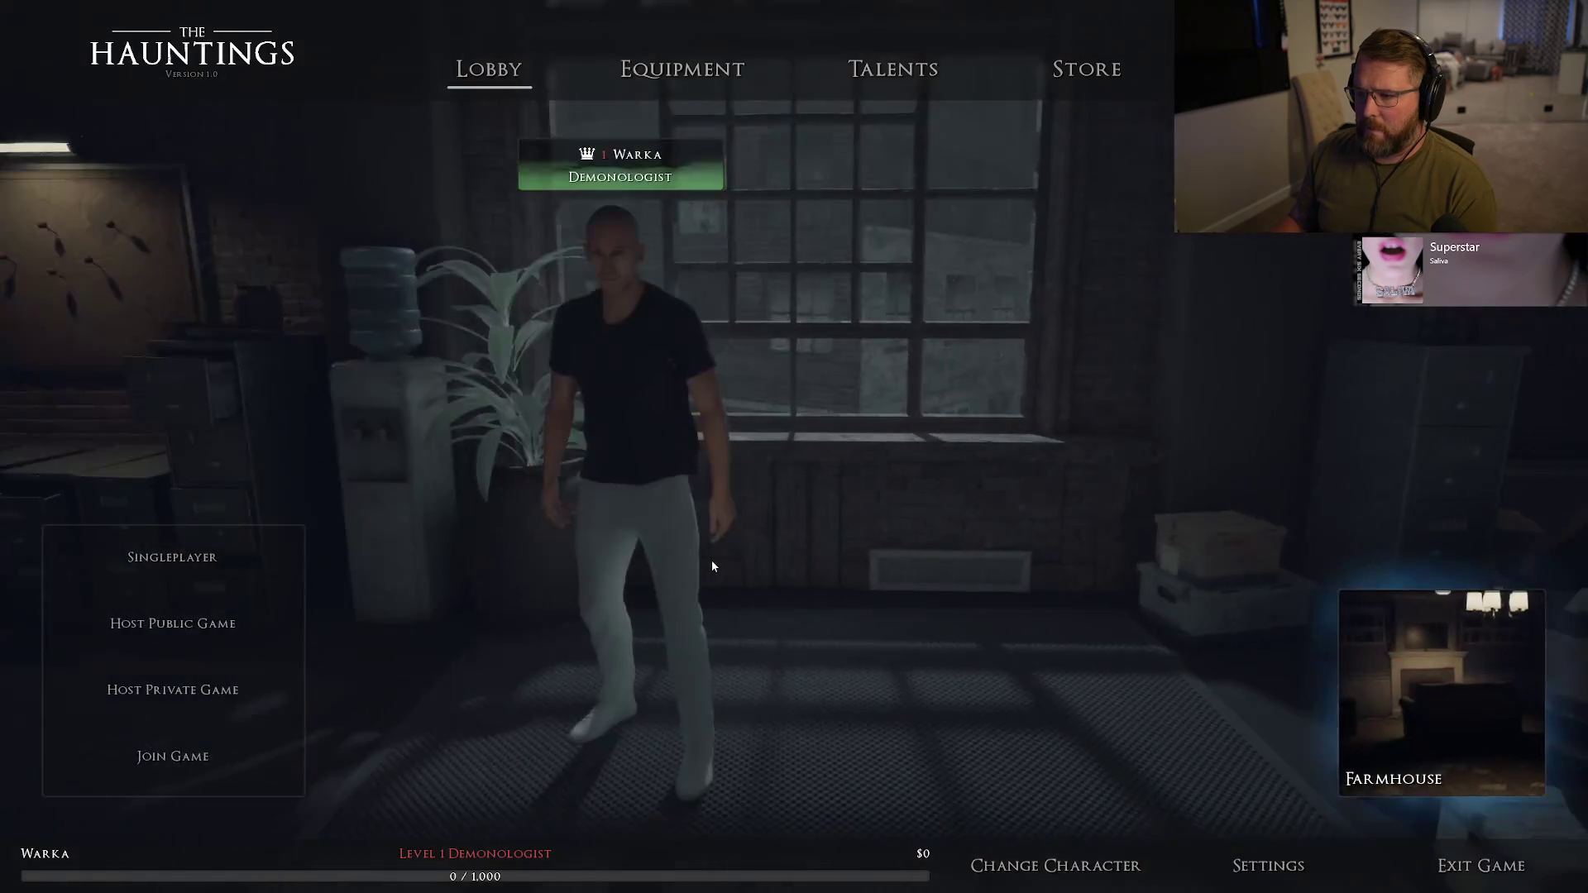
- Delete the TestGuy character and select the remaining Demonologist character
click(1065, 862)
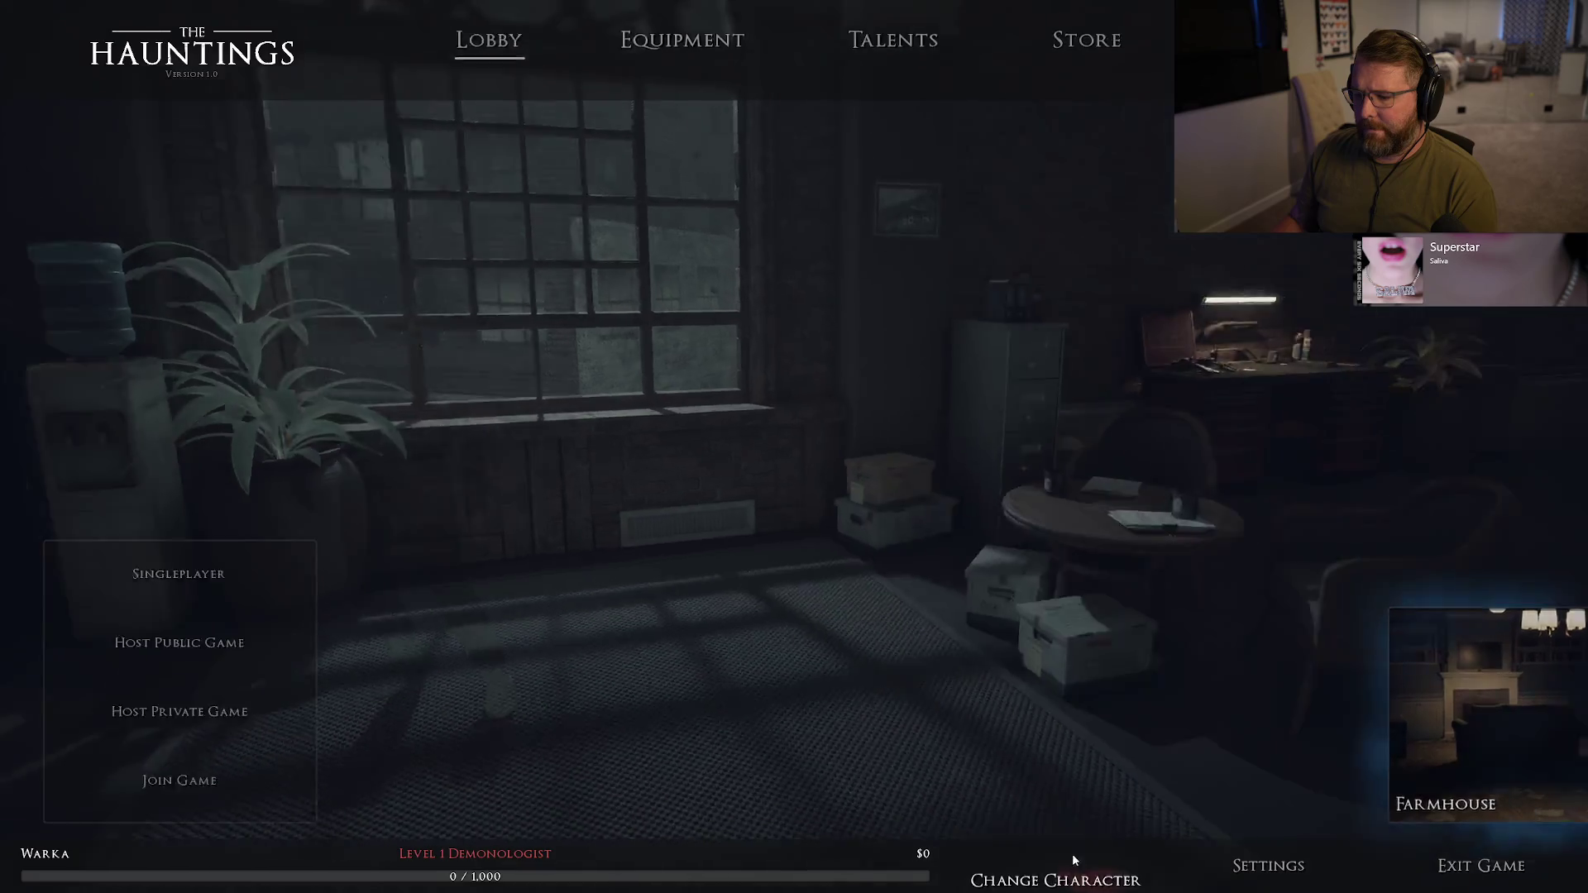
click(1368, 331)
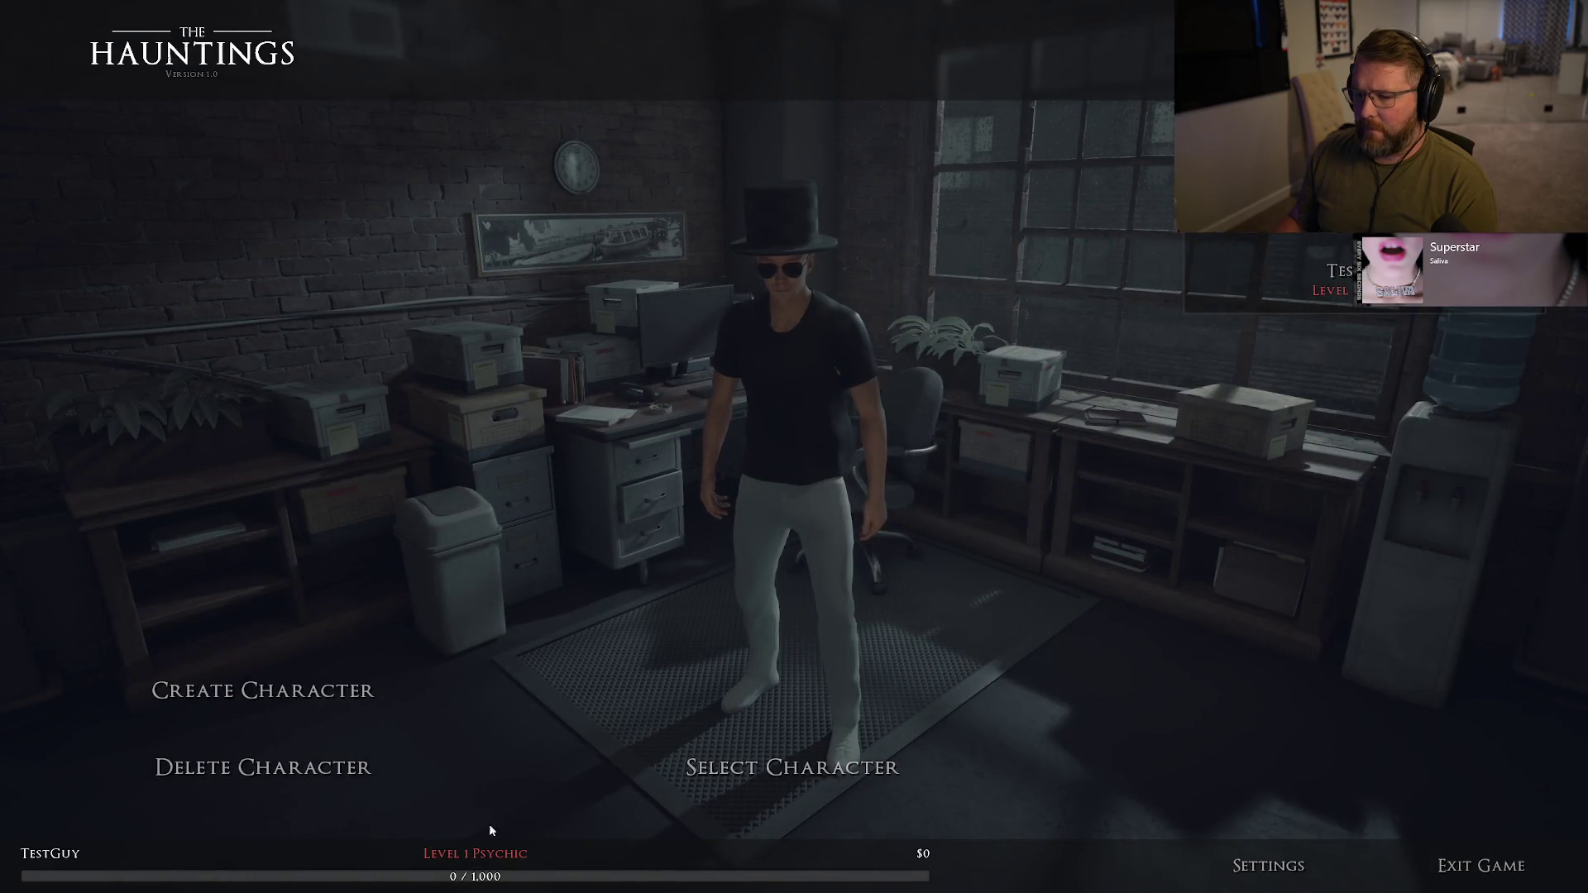
click(364, 767)
click(680, 506)
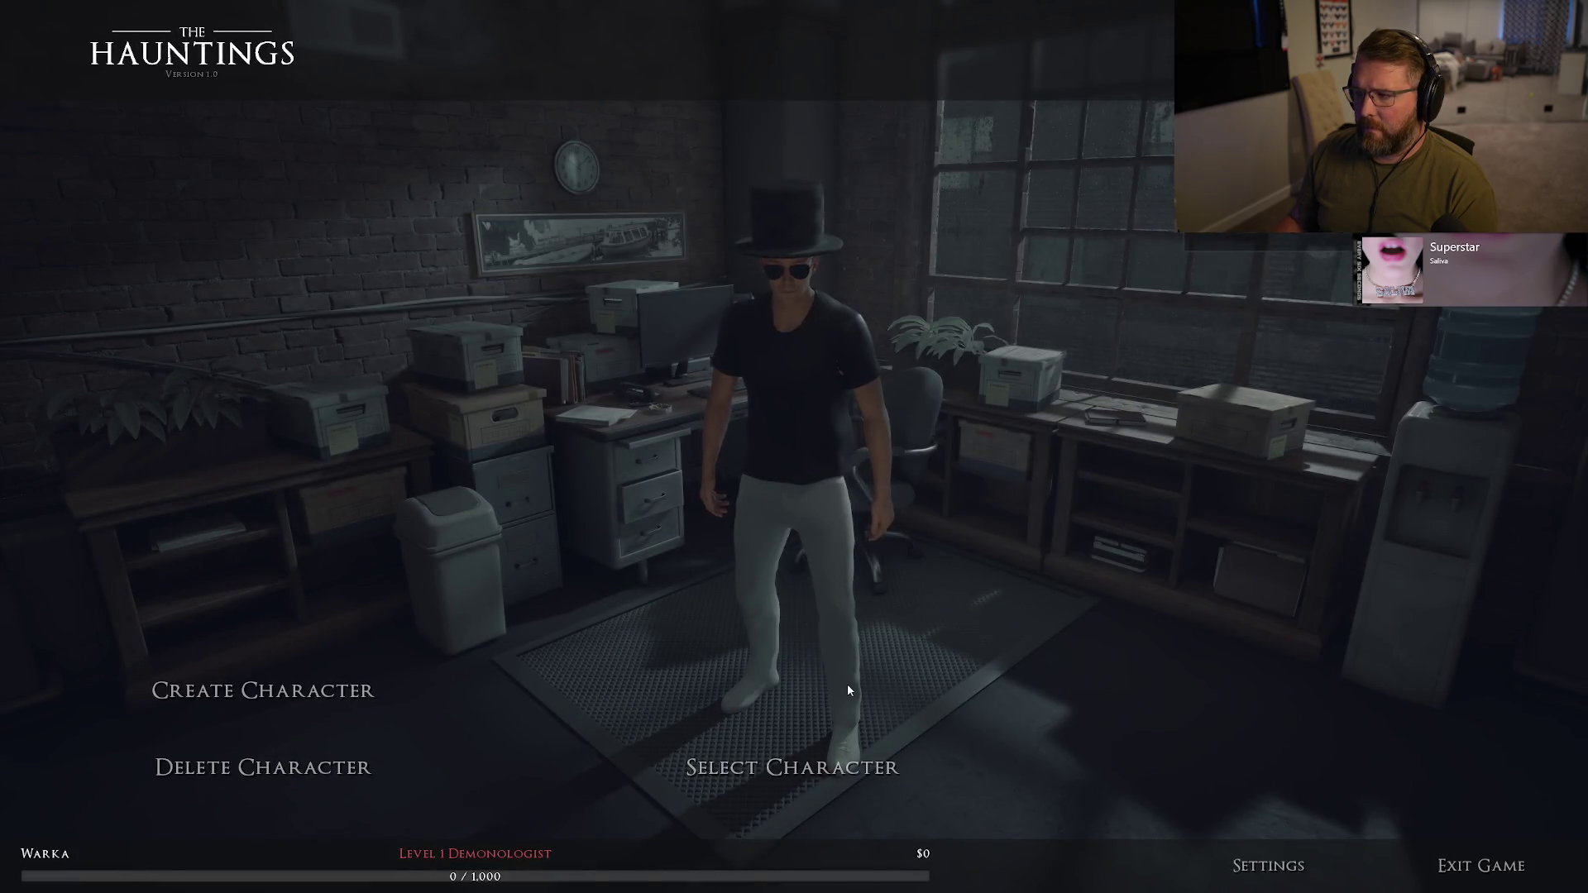
click(739, 769)
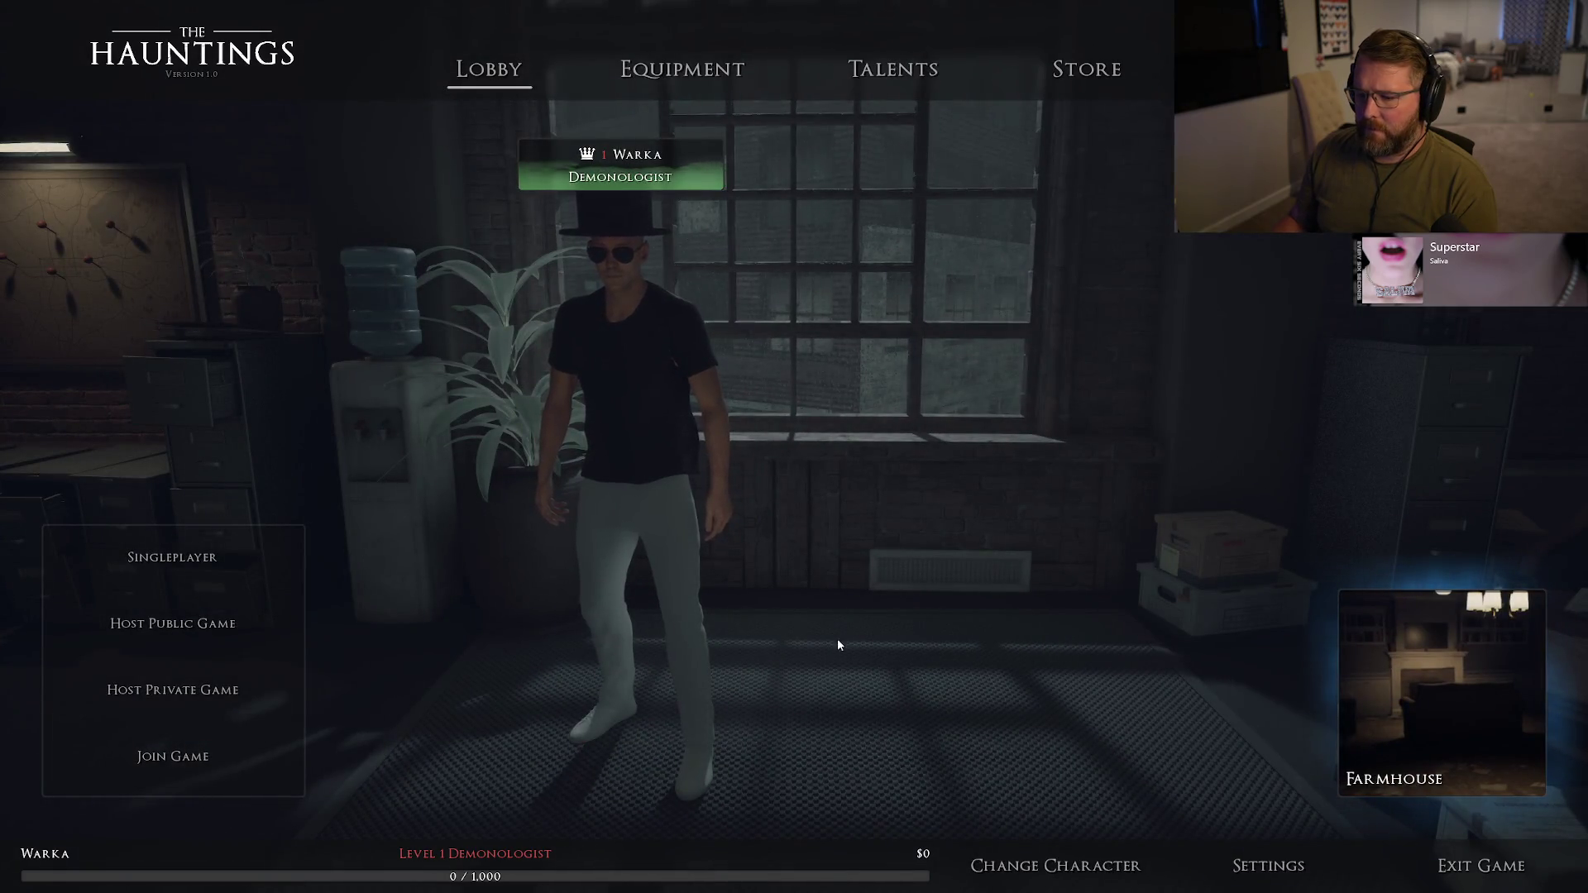
- Check the Equipment screen once more, quit the standalone game, and switch to Rider
click(683, 70)
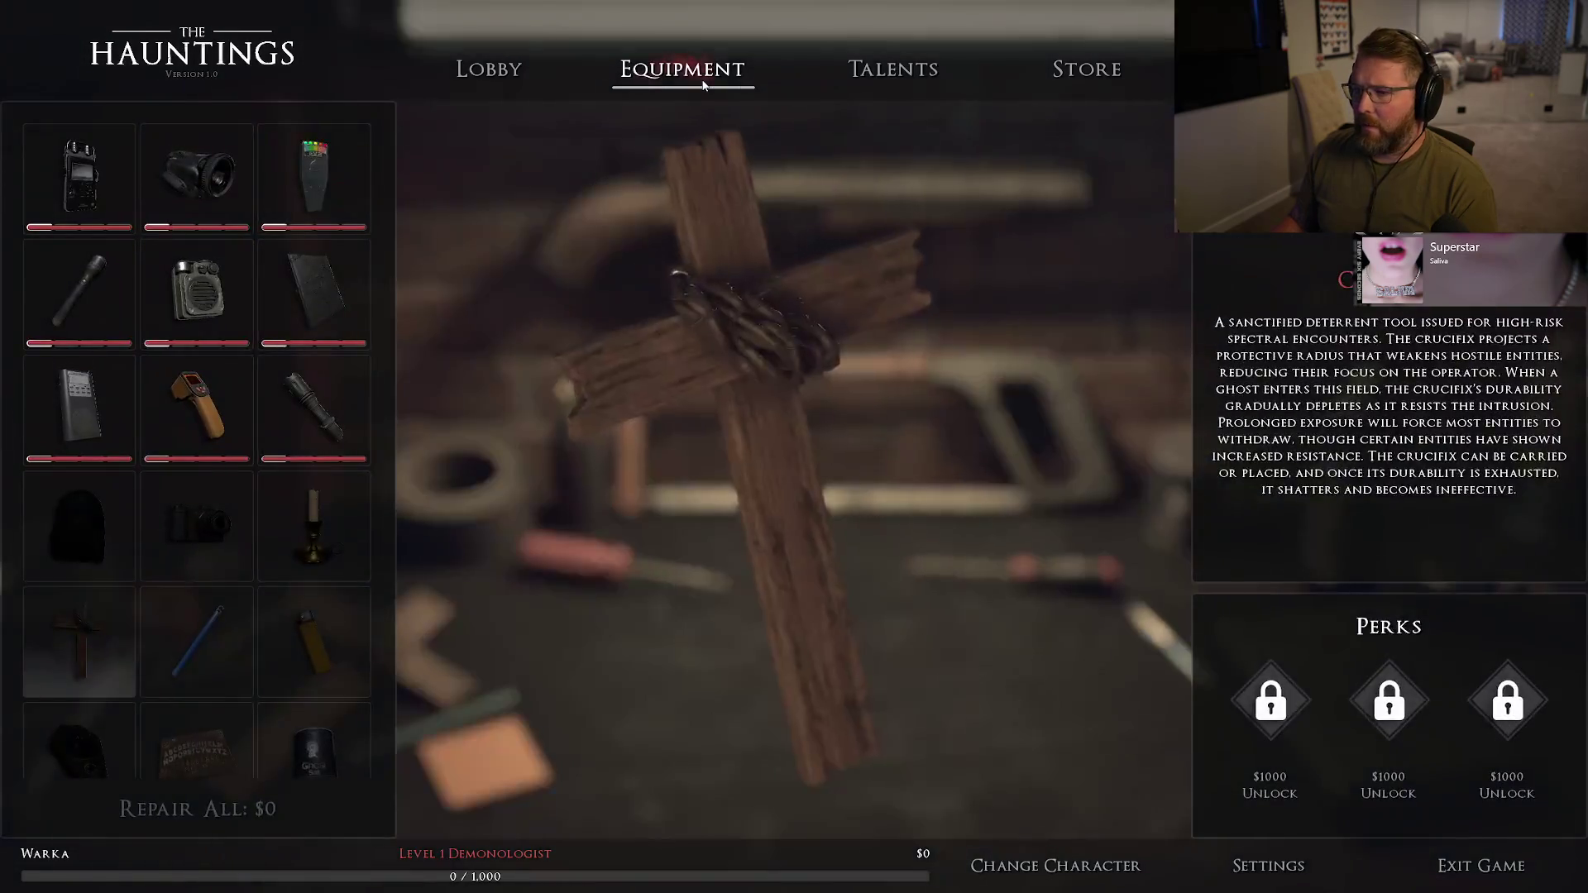
click(488, 69)
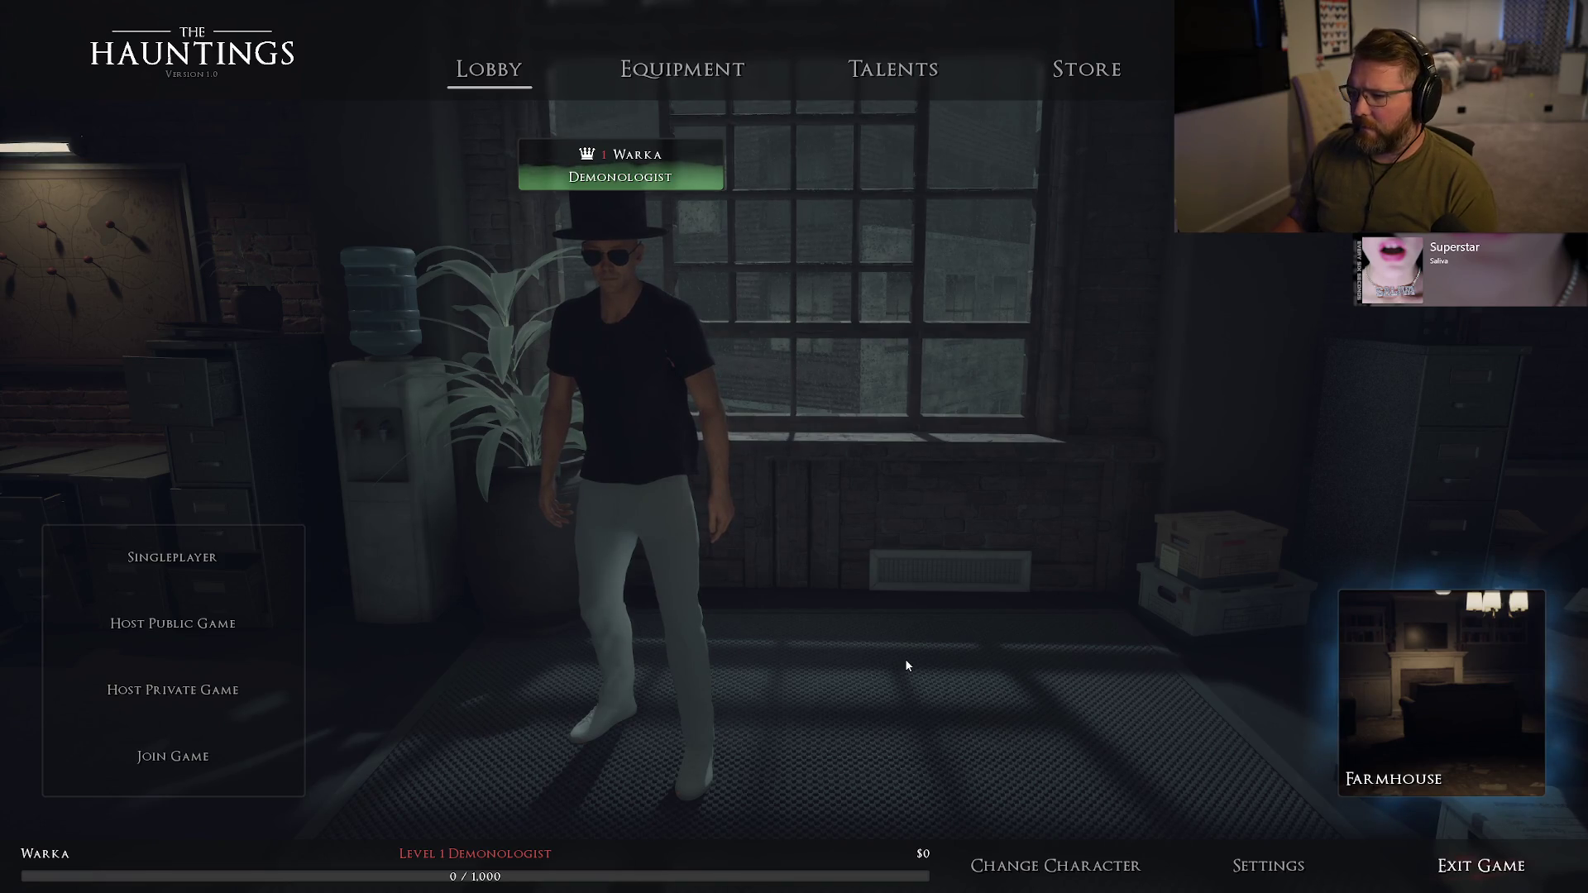
key(Escape)
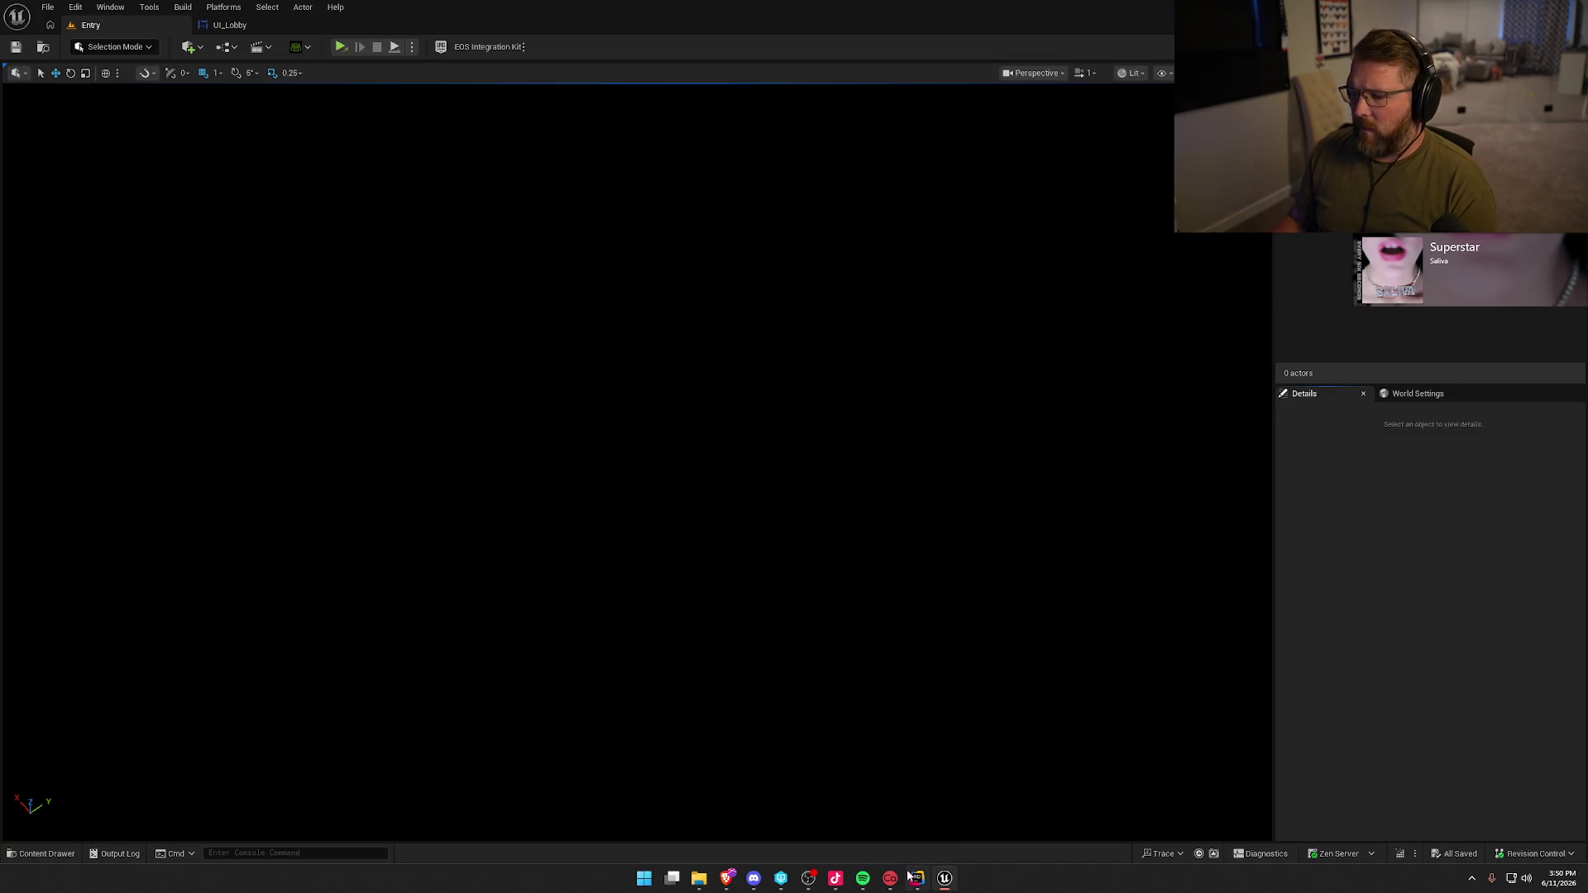
click(914, 878)
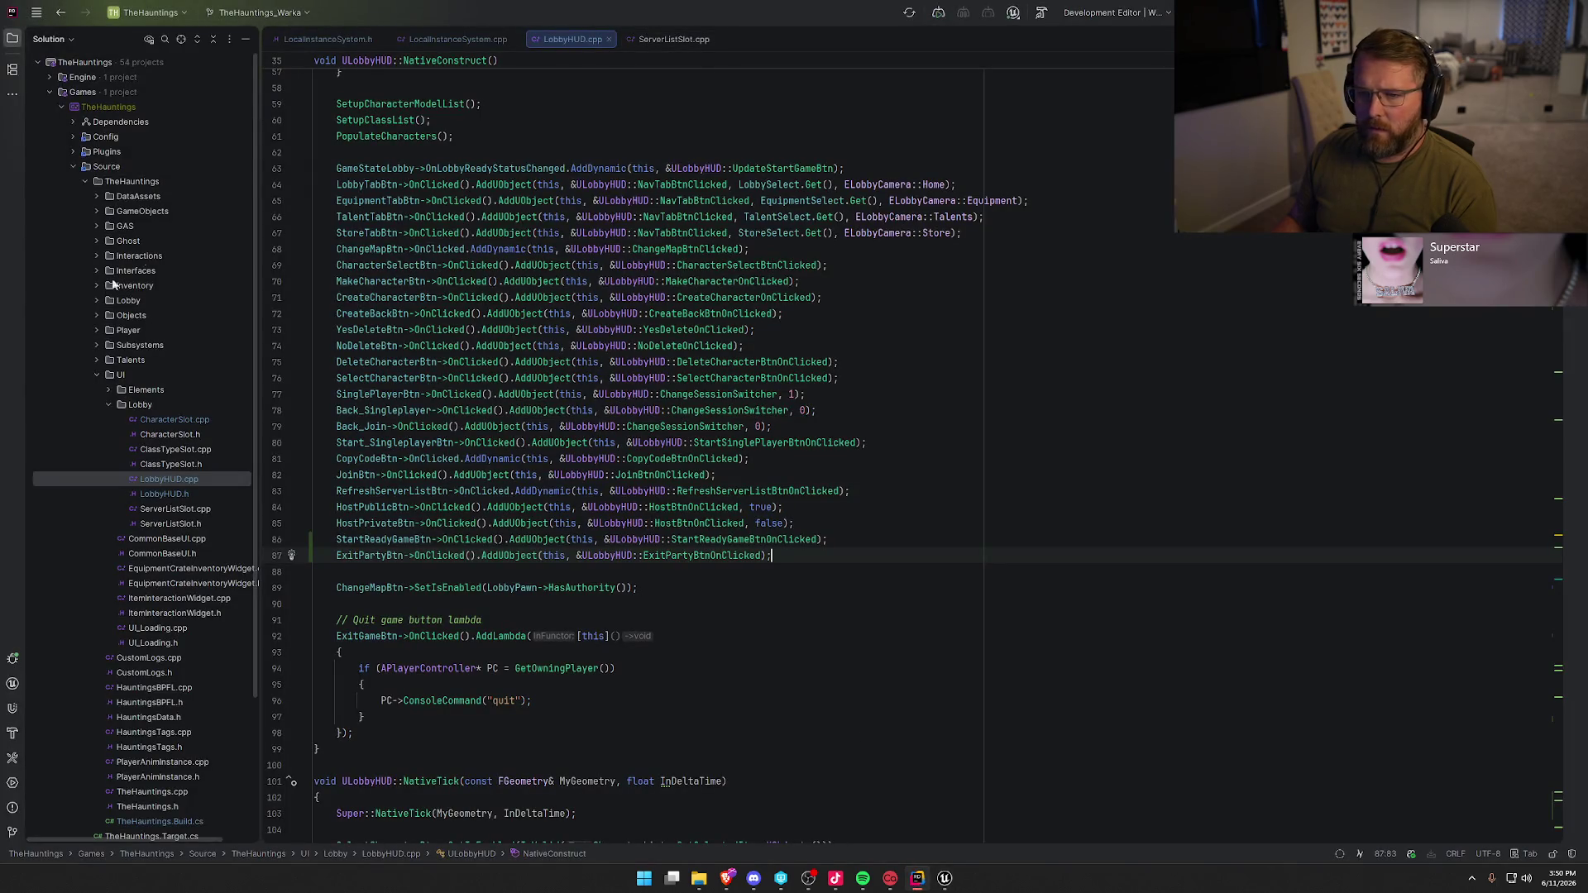
- Set DefaultPlatformService to Steam in Config/DefaultEngine.ini
click(73, 136)
double_click(137, 181)
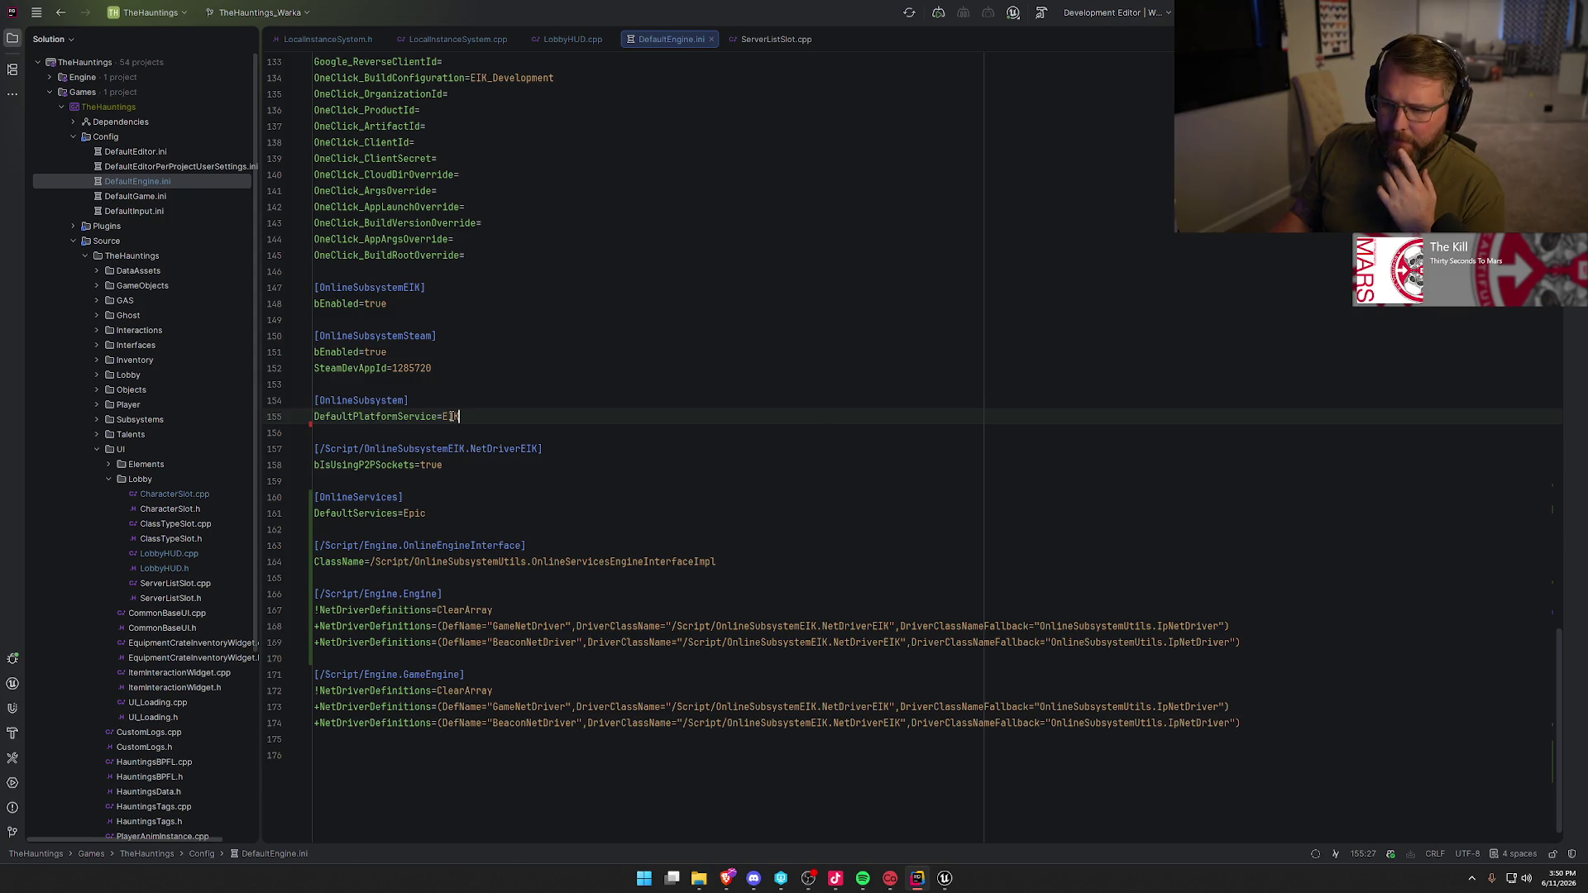
click(431, 514)
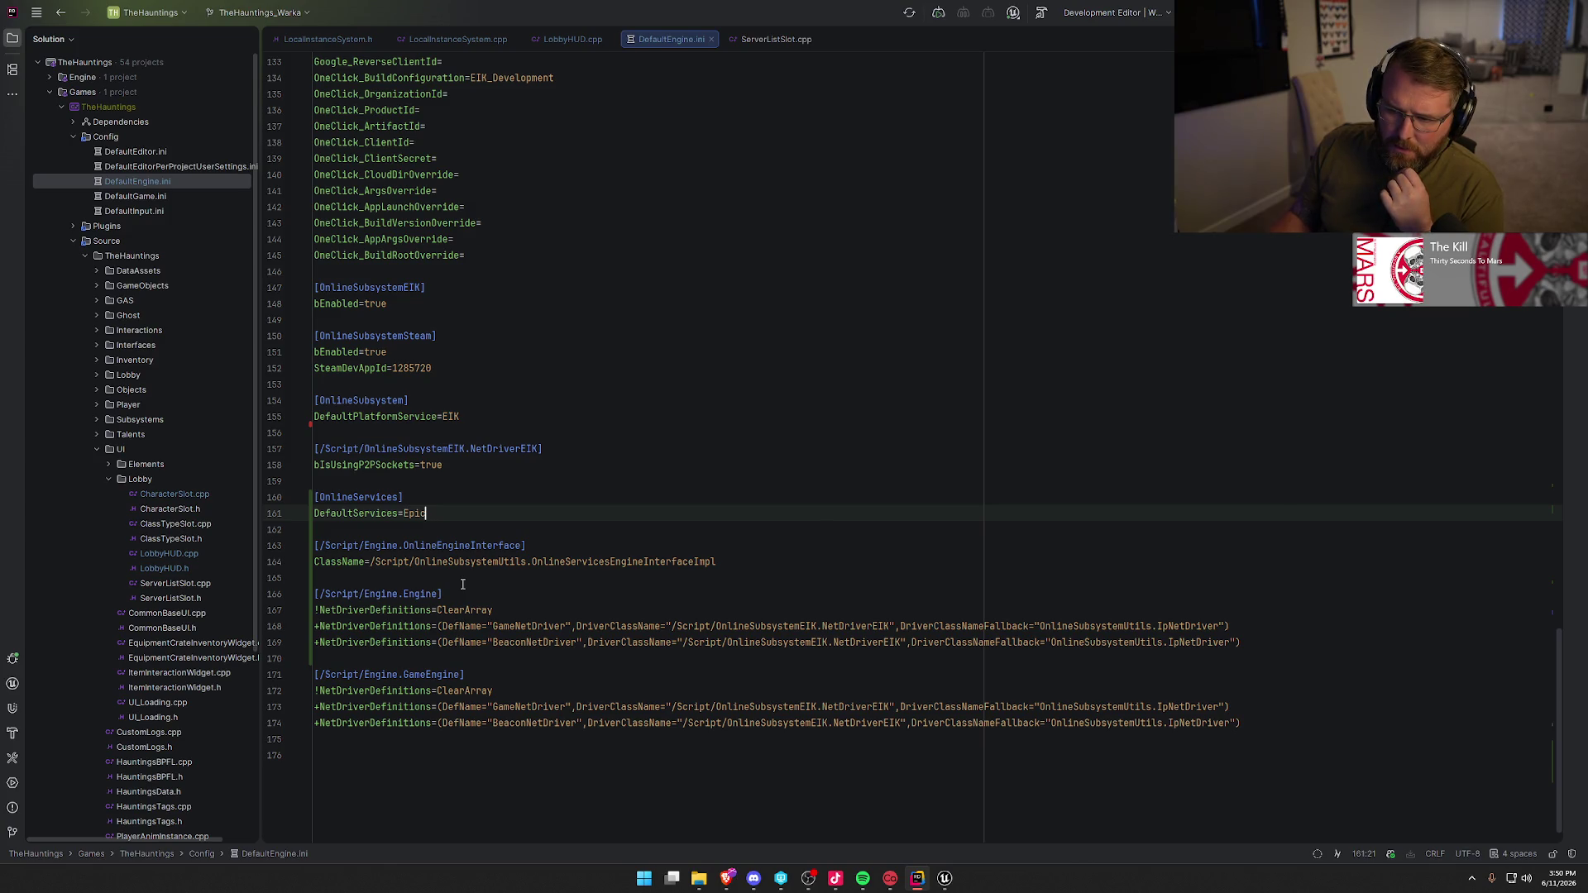
click(460, 417)
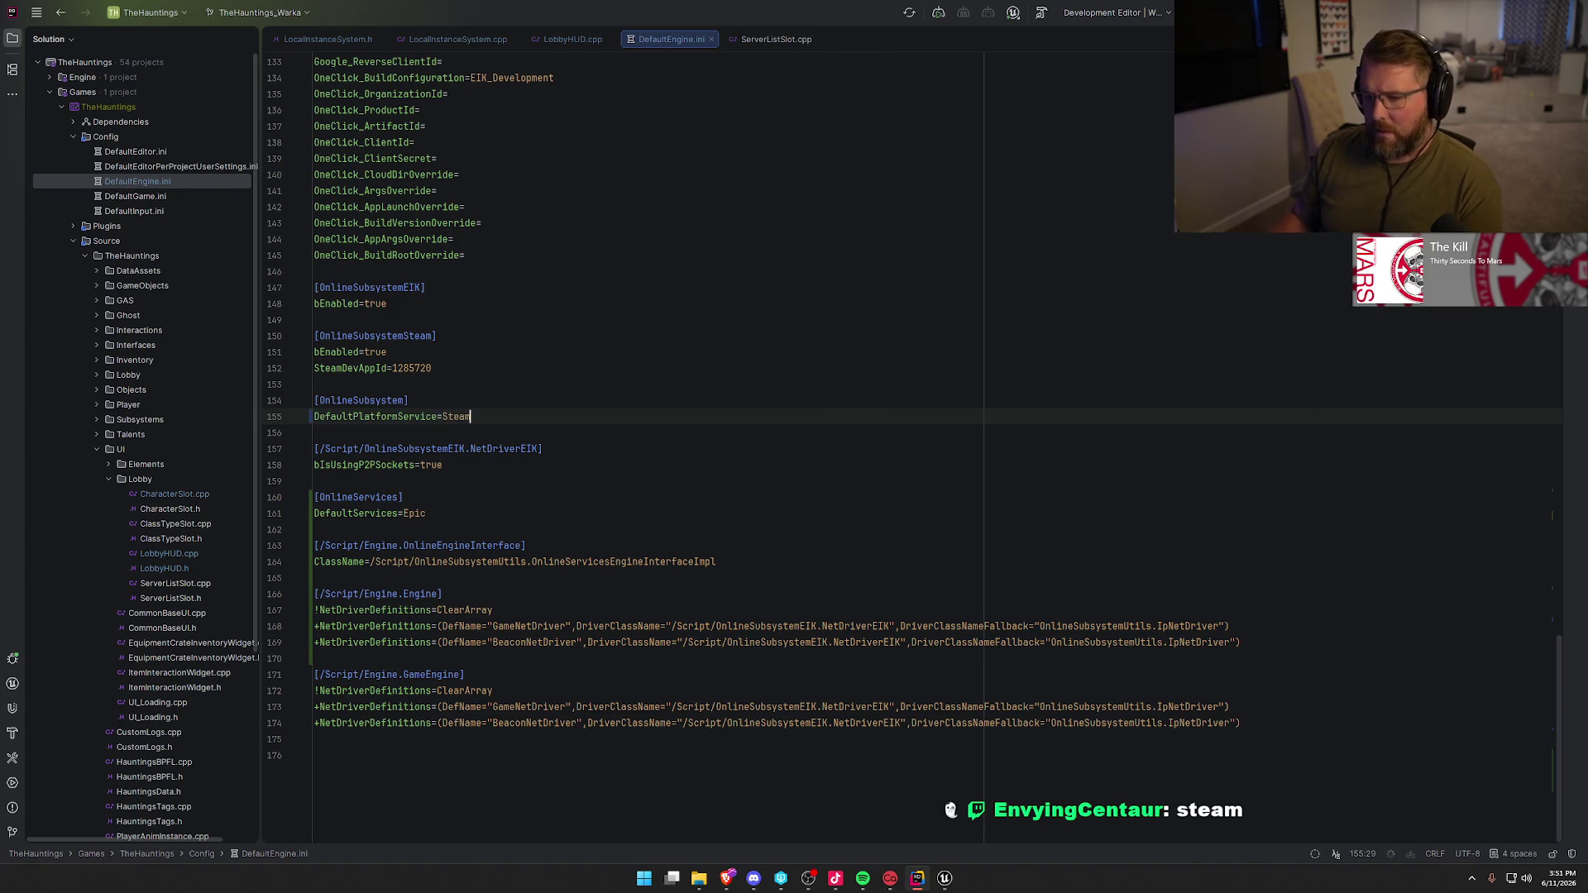
- Build the project from Rider with Ctrl+Shift+B so Unreal Editor relaunches
click(945, 880)
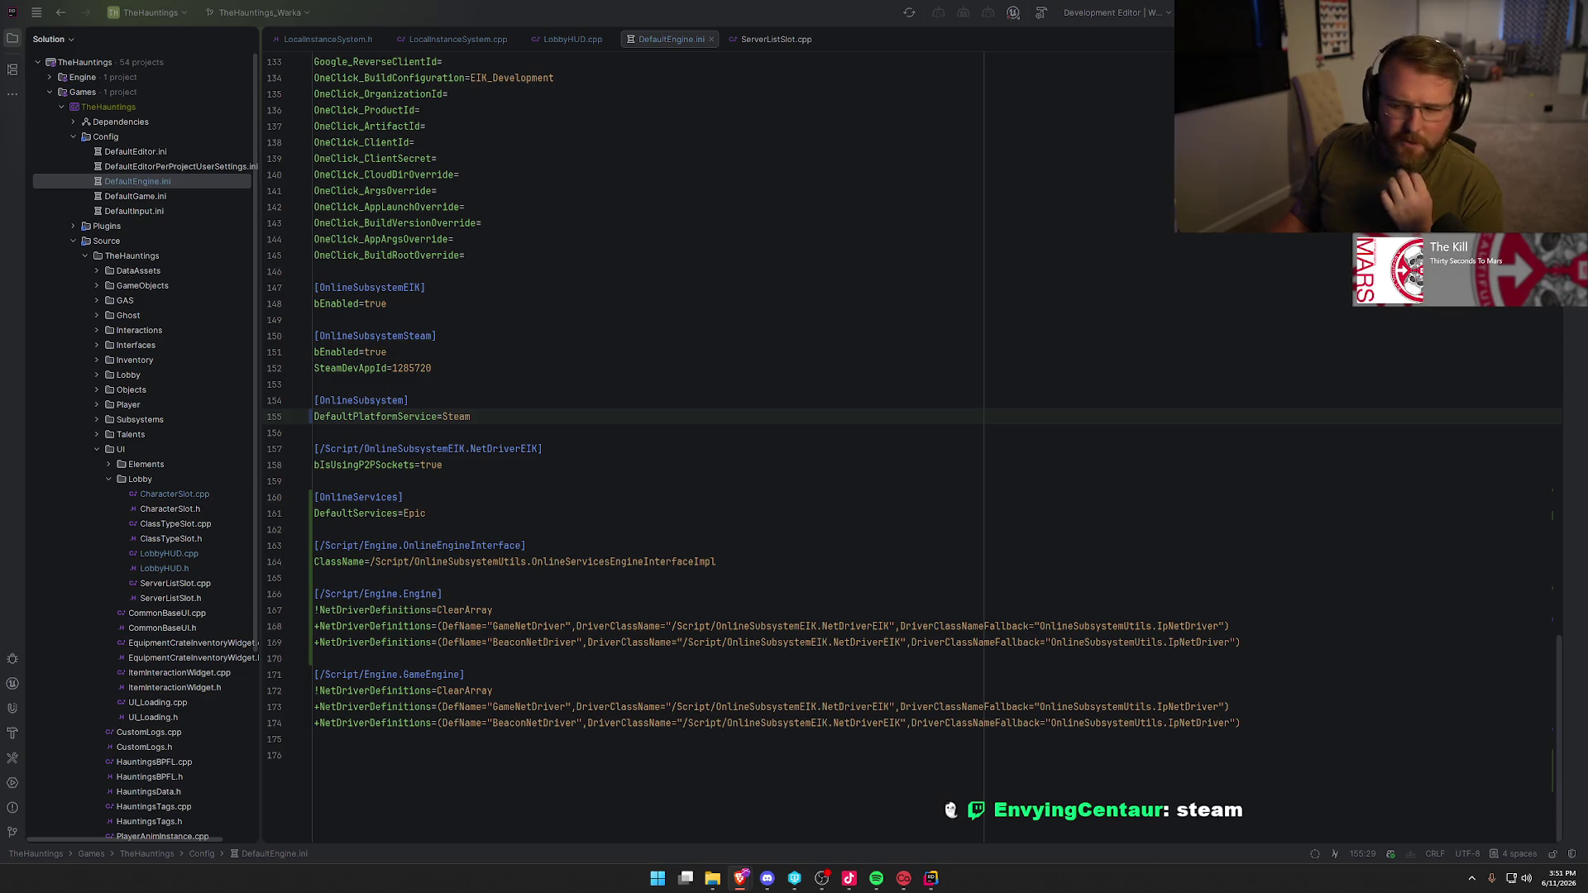
click(496, 409)
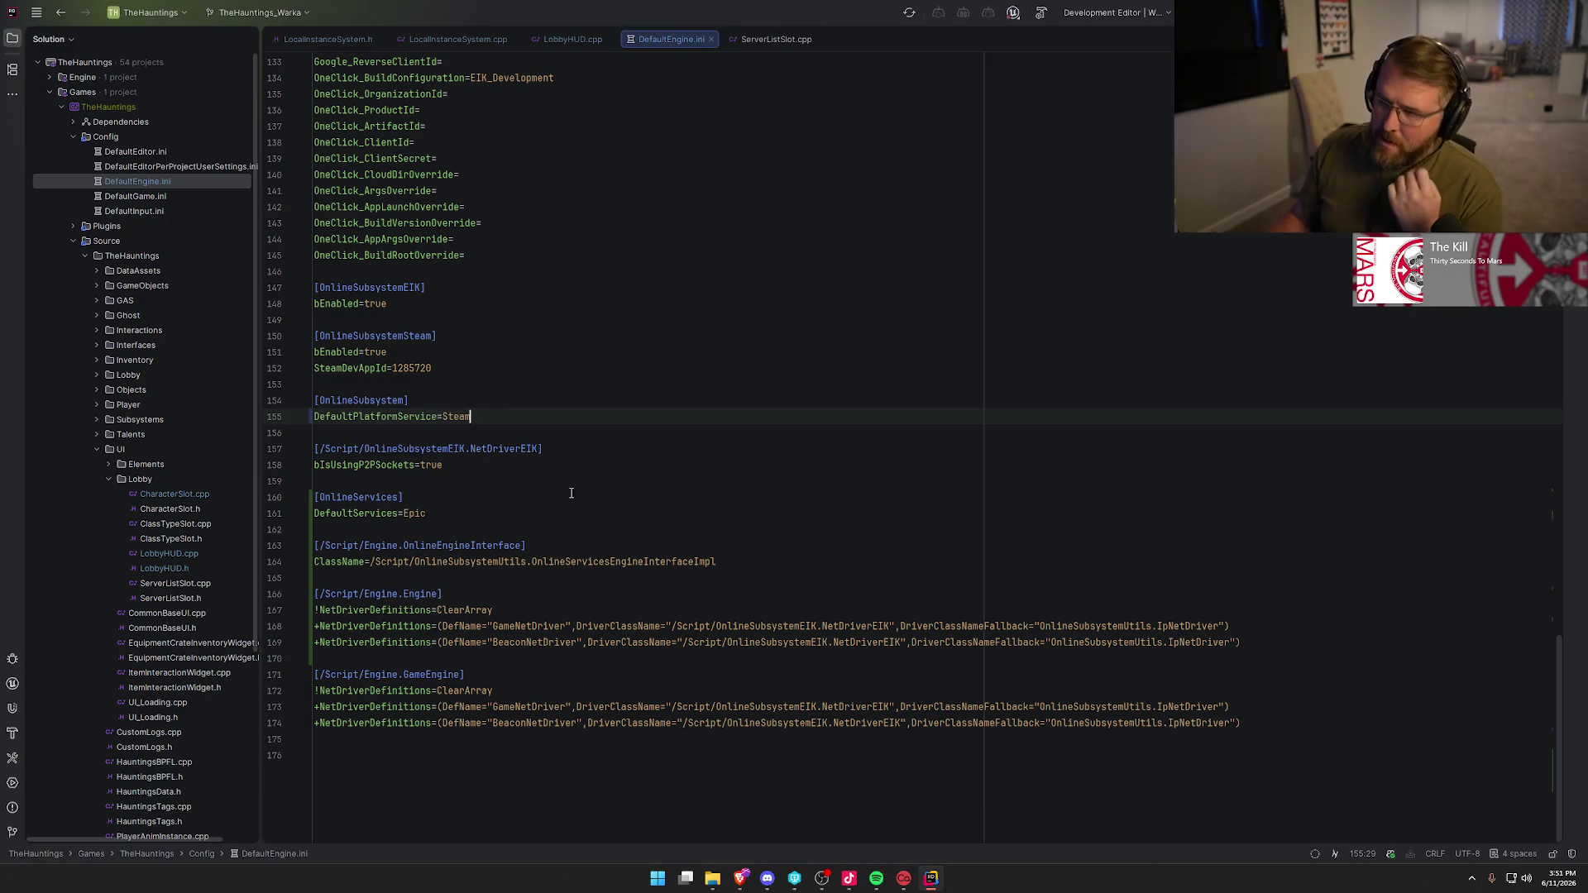
key(ctrl+shift+b)
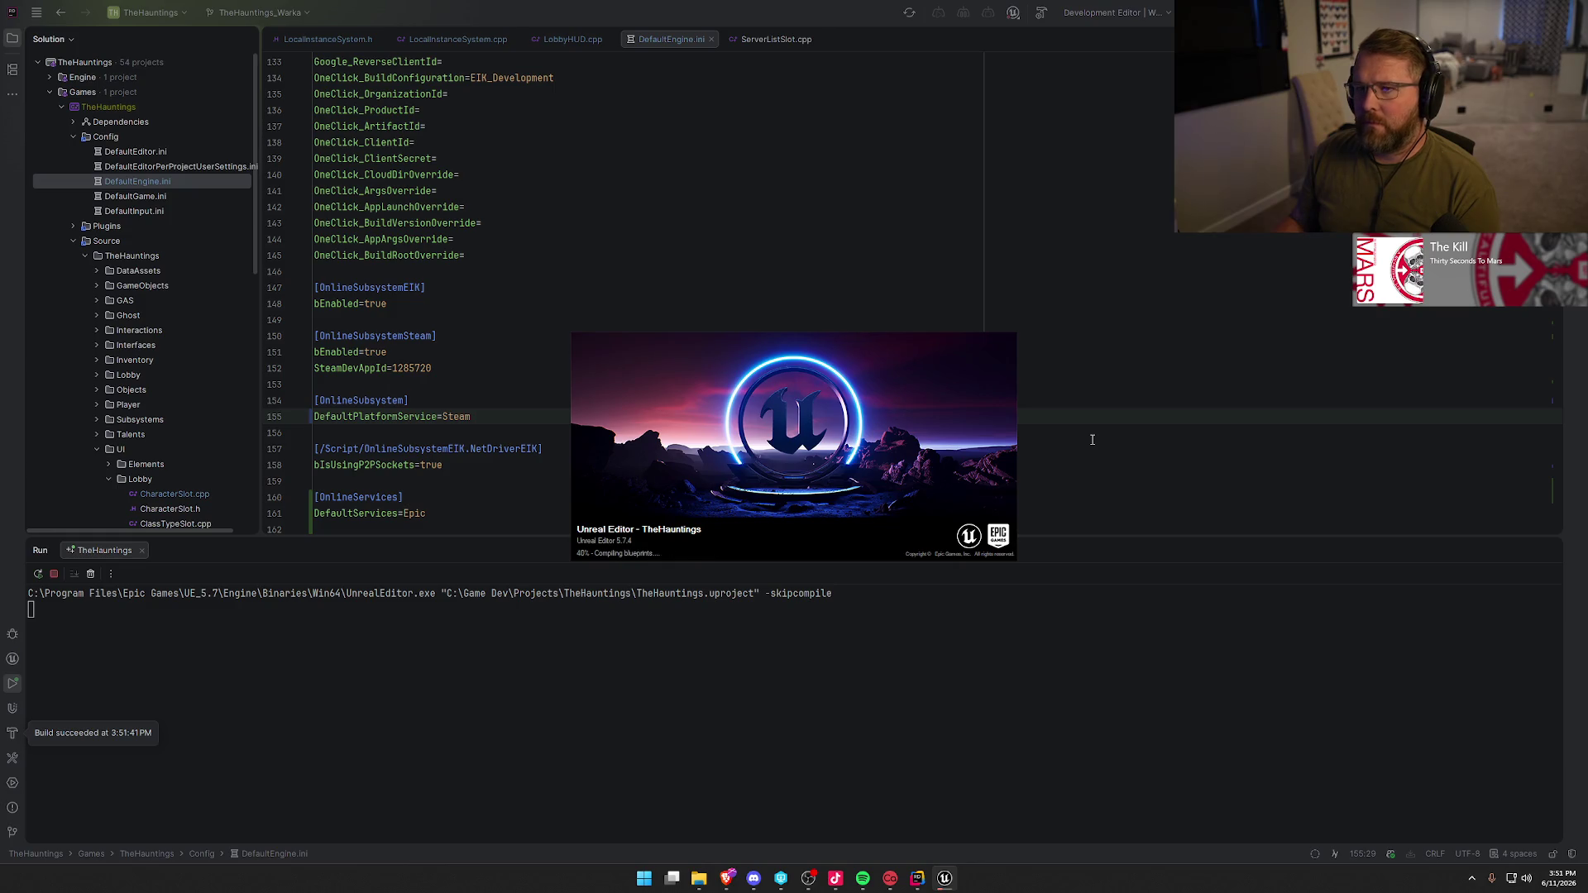
- Change DefaultPlatformService back to EIK, hide the log, and return to Unreal Editor without reopening assets
key(BackSpace)
key(BackSpace)
key(BackSpace)
text(EIK)
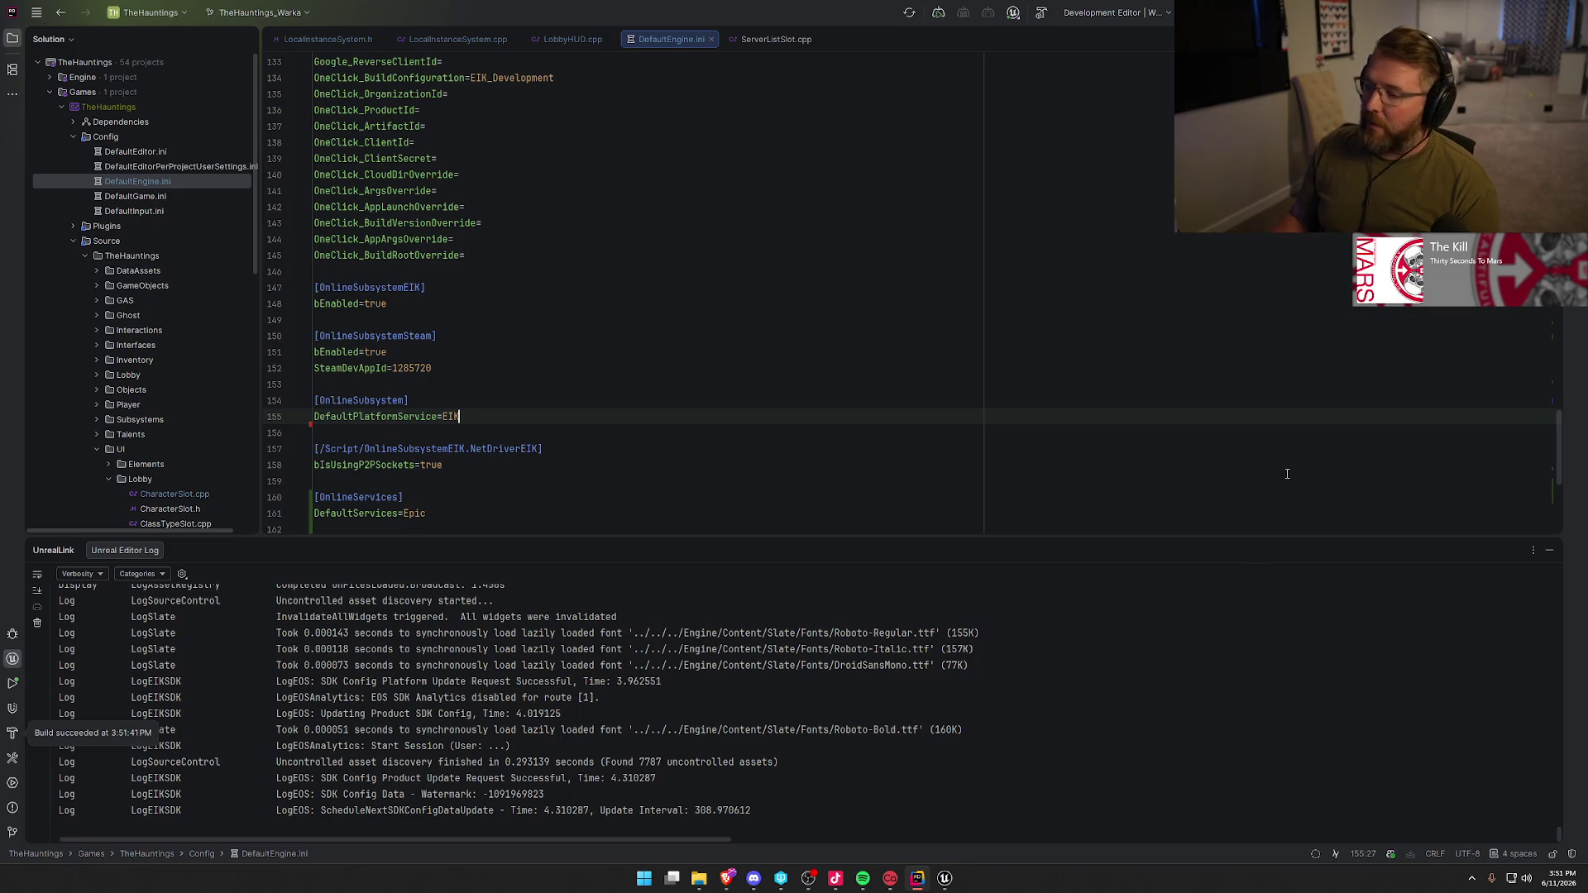
click(1548, 550)
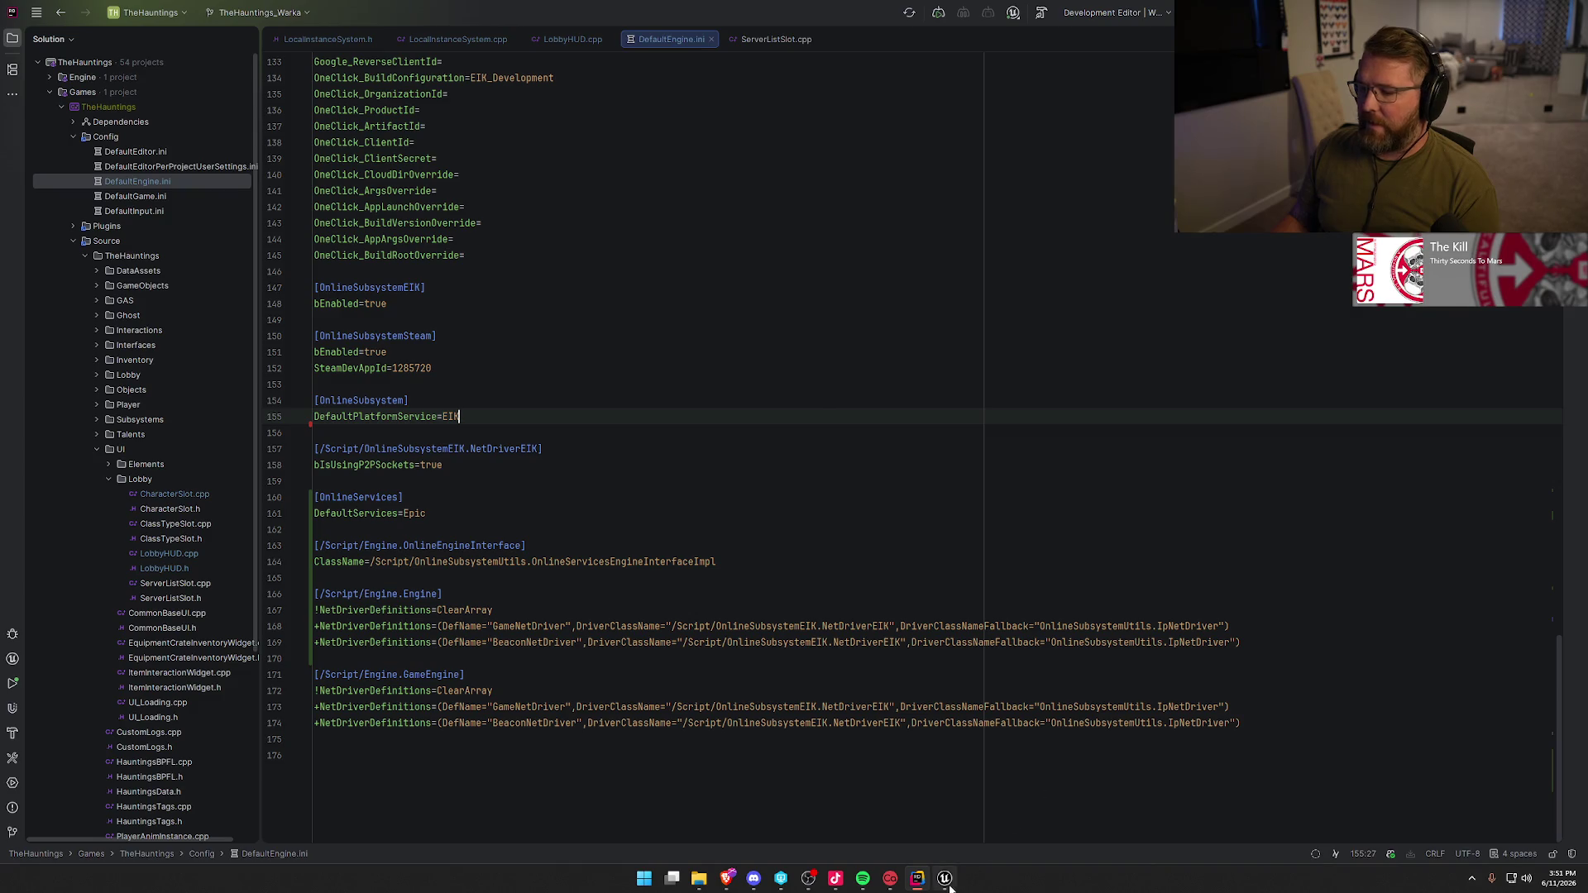
click(945, 878)
click(1543, 824)
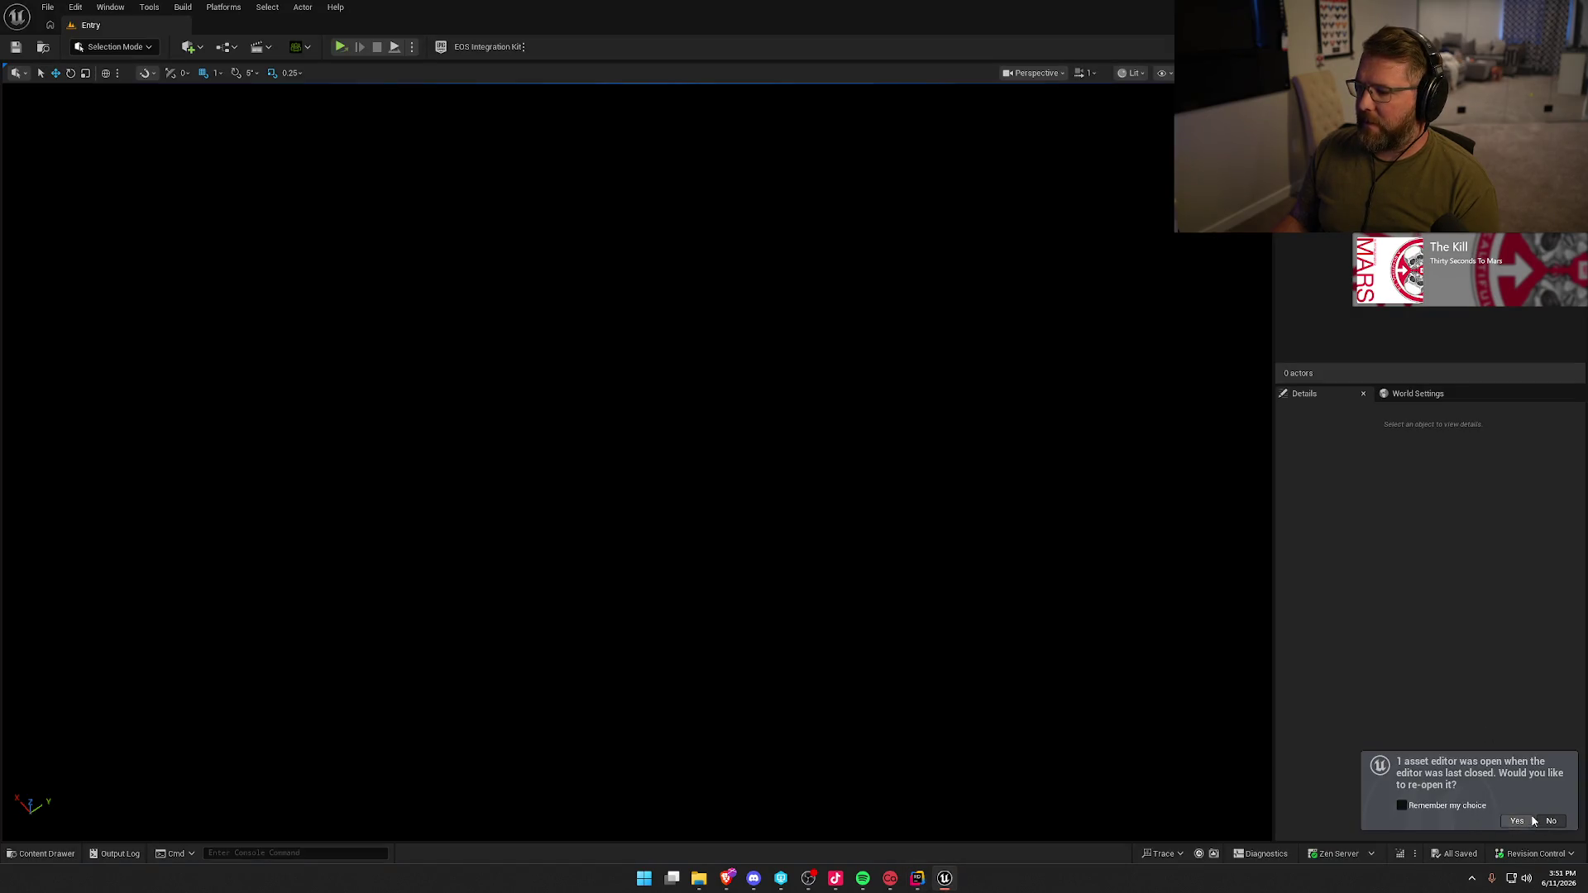
- Run a standalone test, check the EOS Integration Kit settings, then return to DefaultEngine.ini in Rider
click(340, 47)
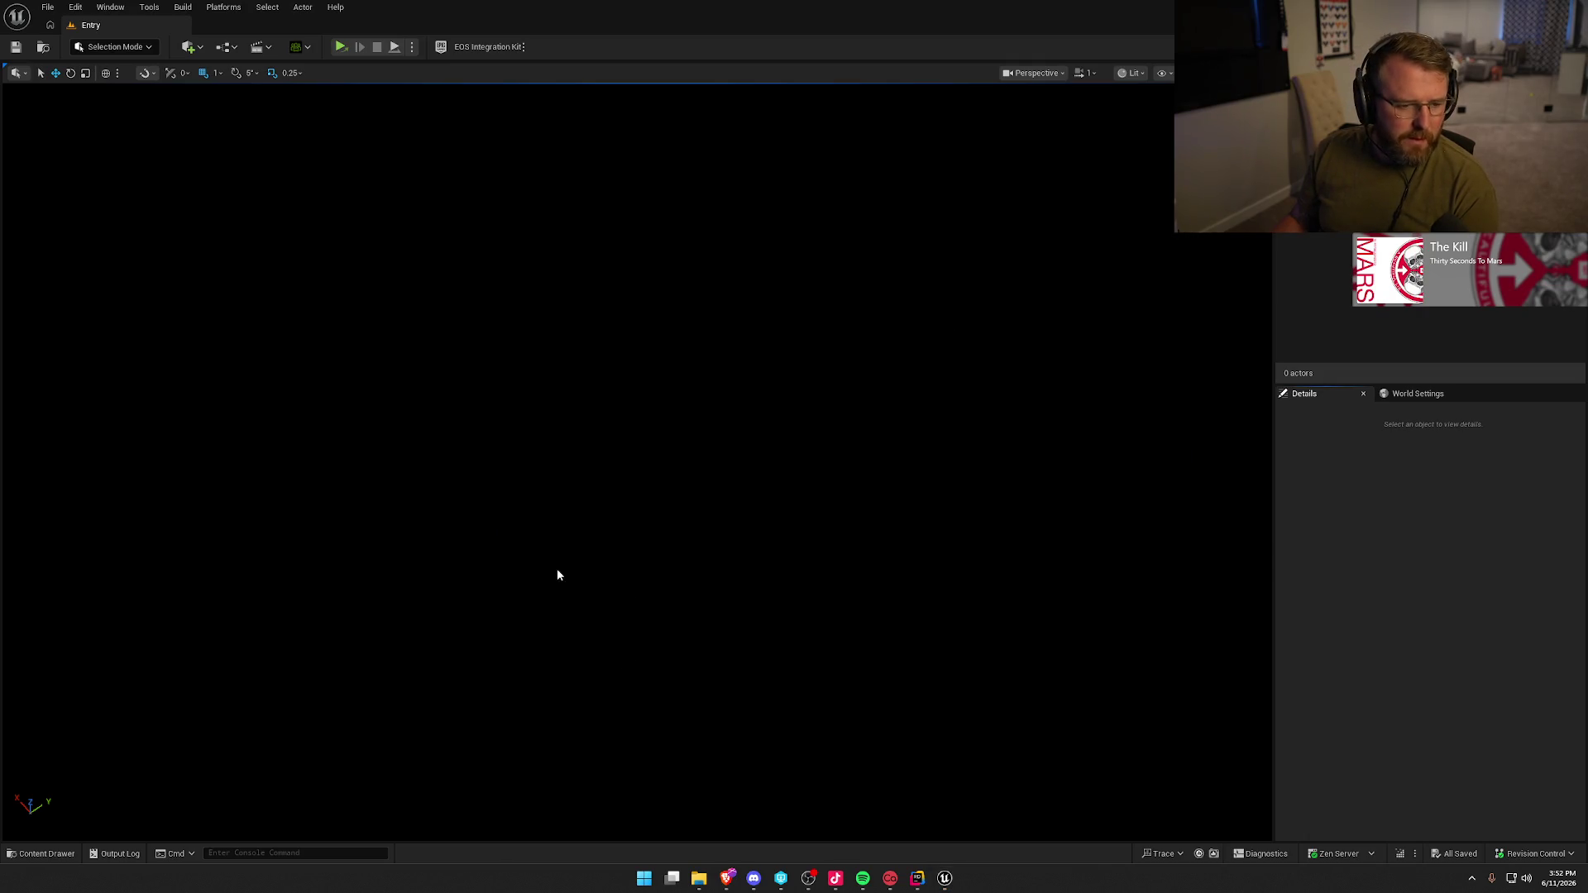
click(488, 47)
click(533, 165)
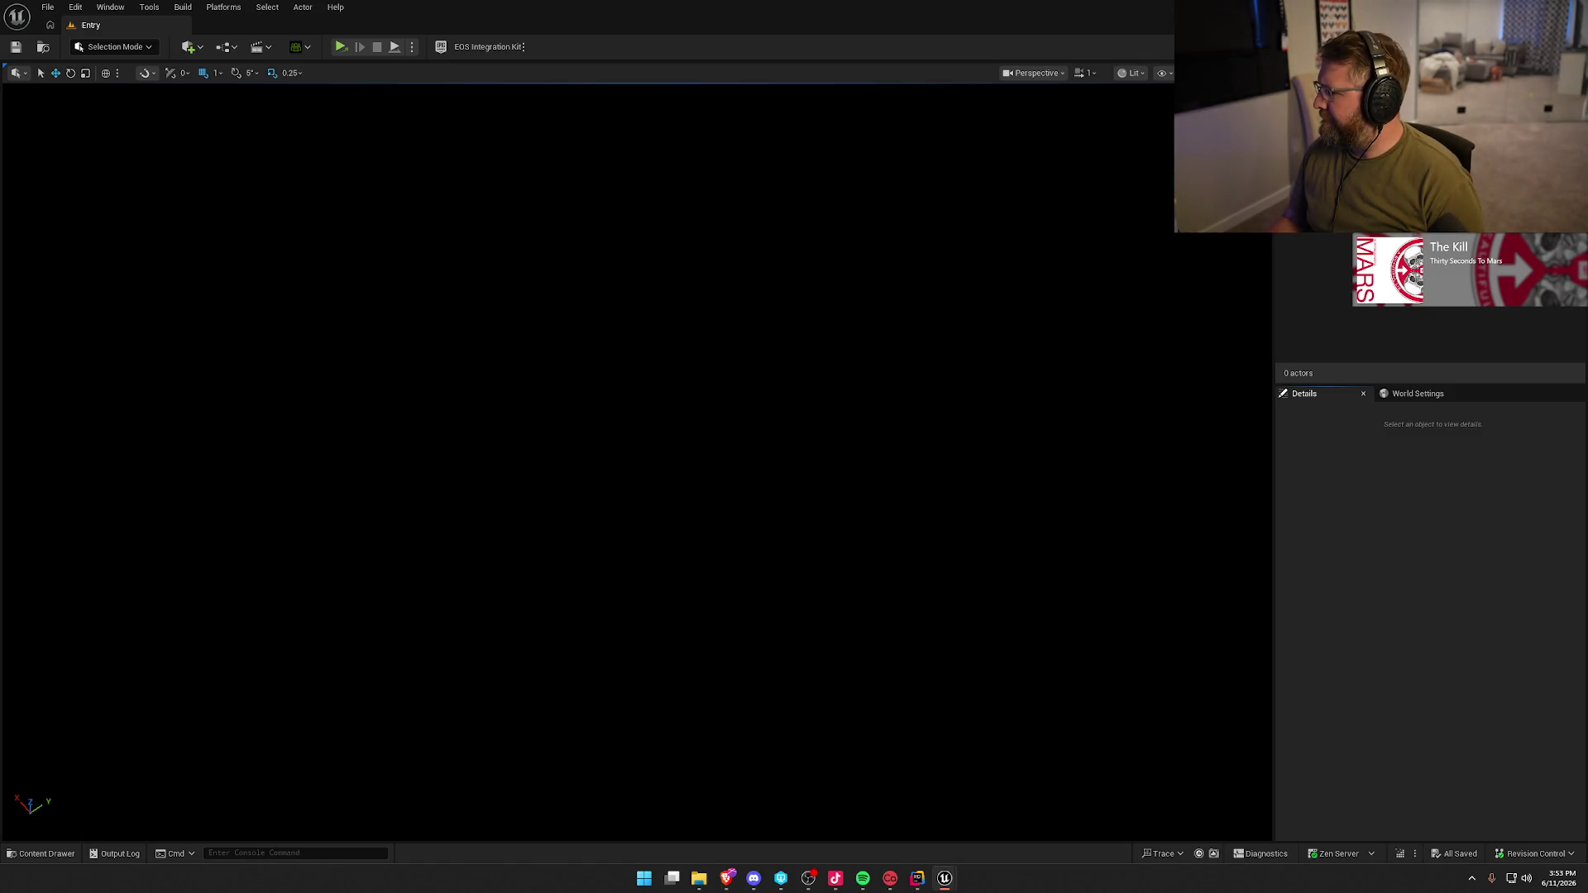
click(917, 880)
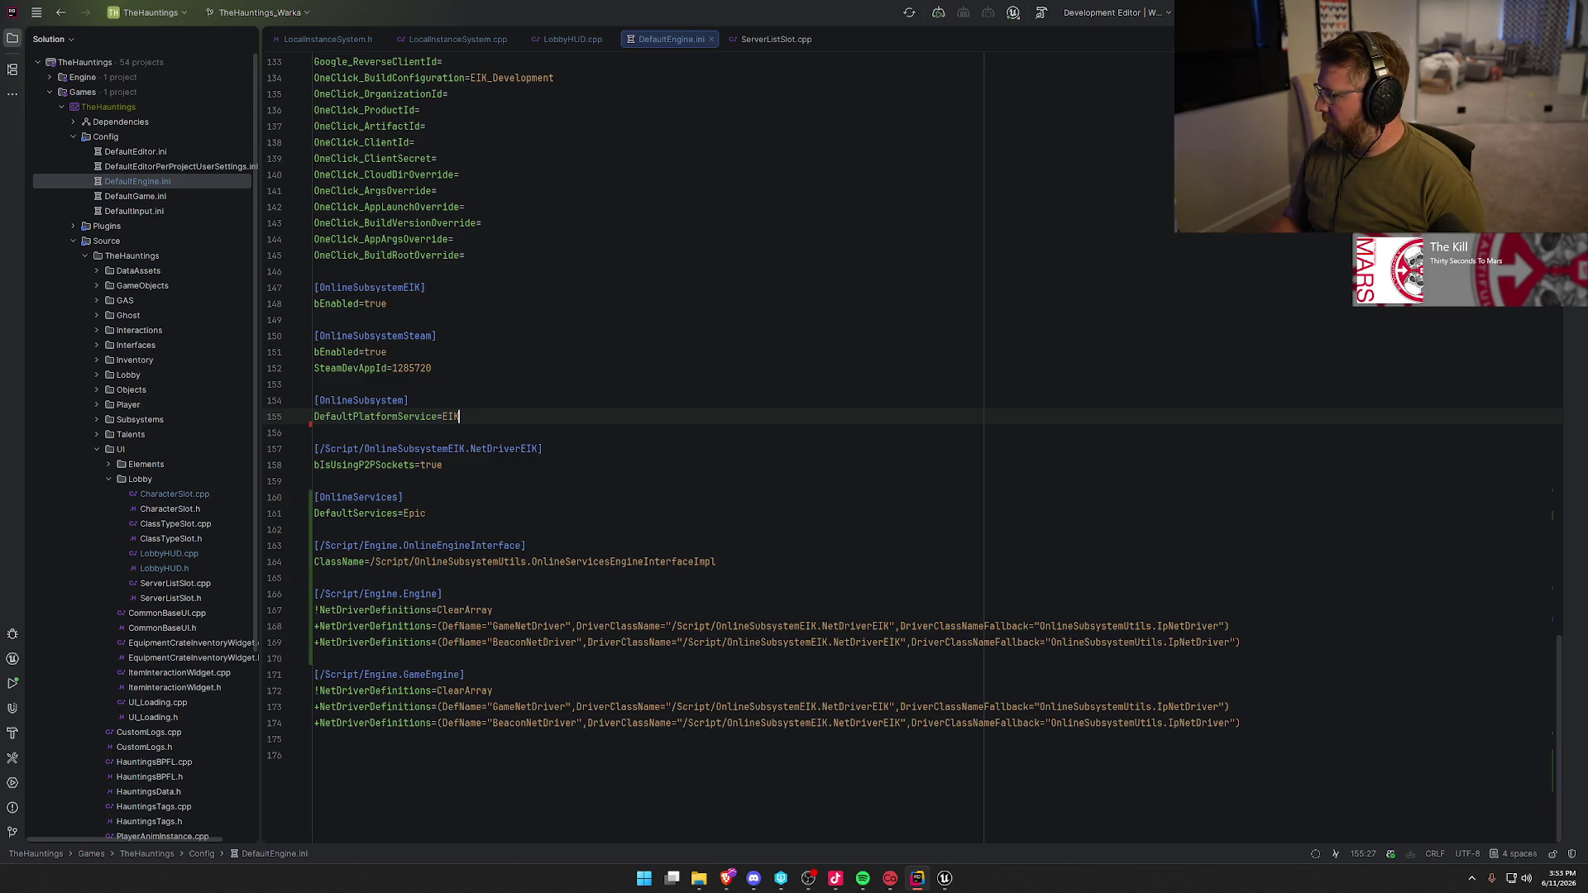
- Hide the Unreal Editor log and set DefaultPlatformService to Steam on line 155
key(alt+Tab)
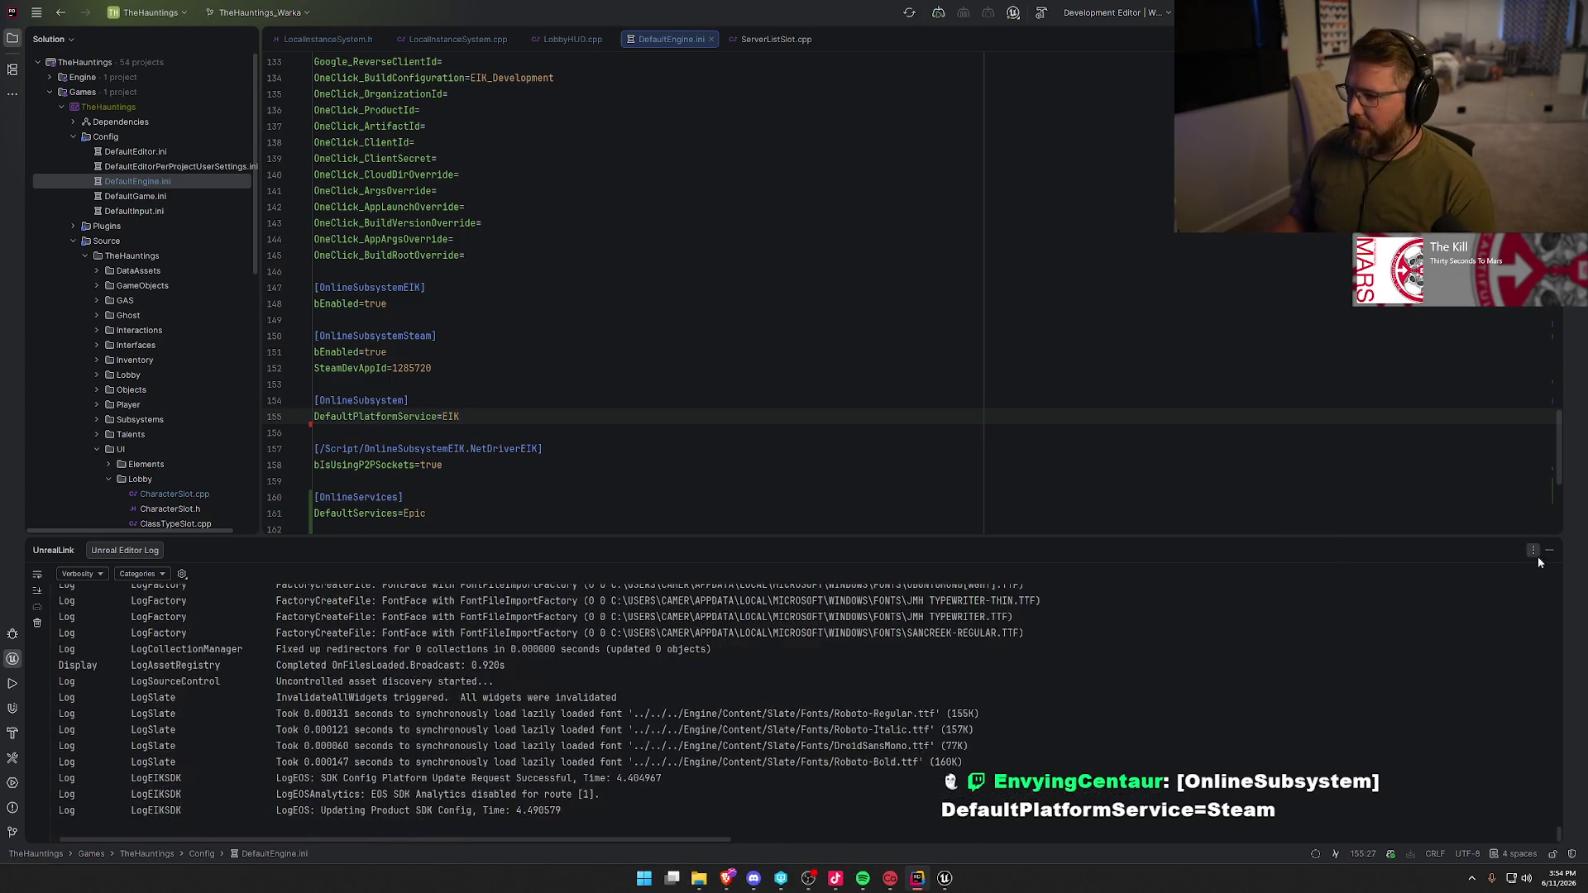
click(1549, 551)
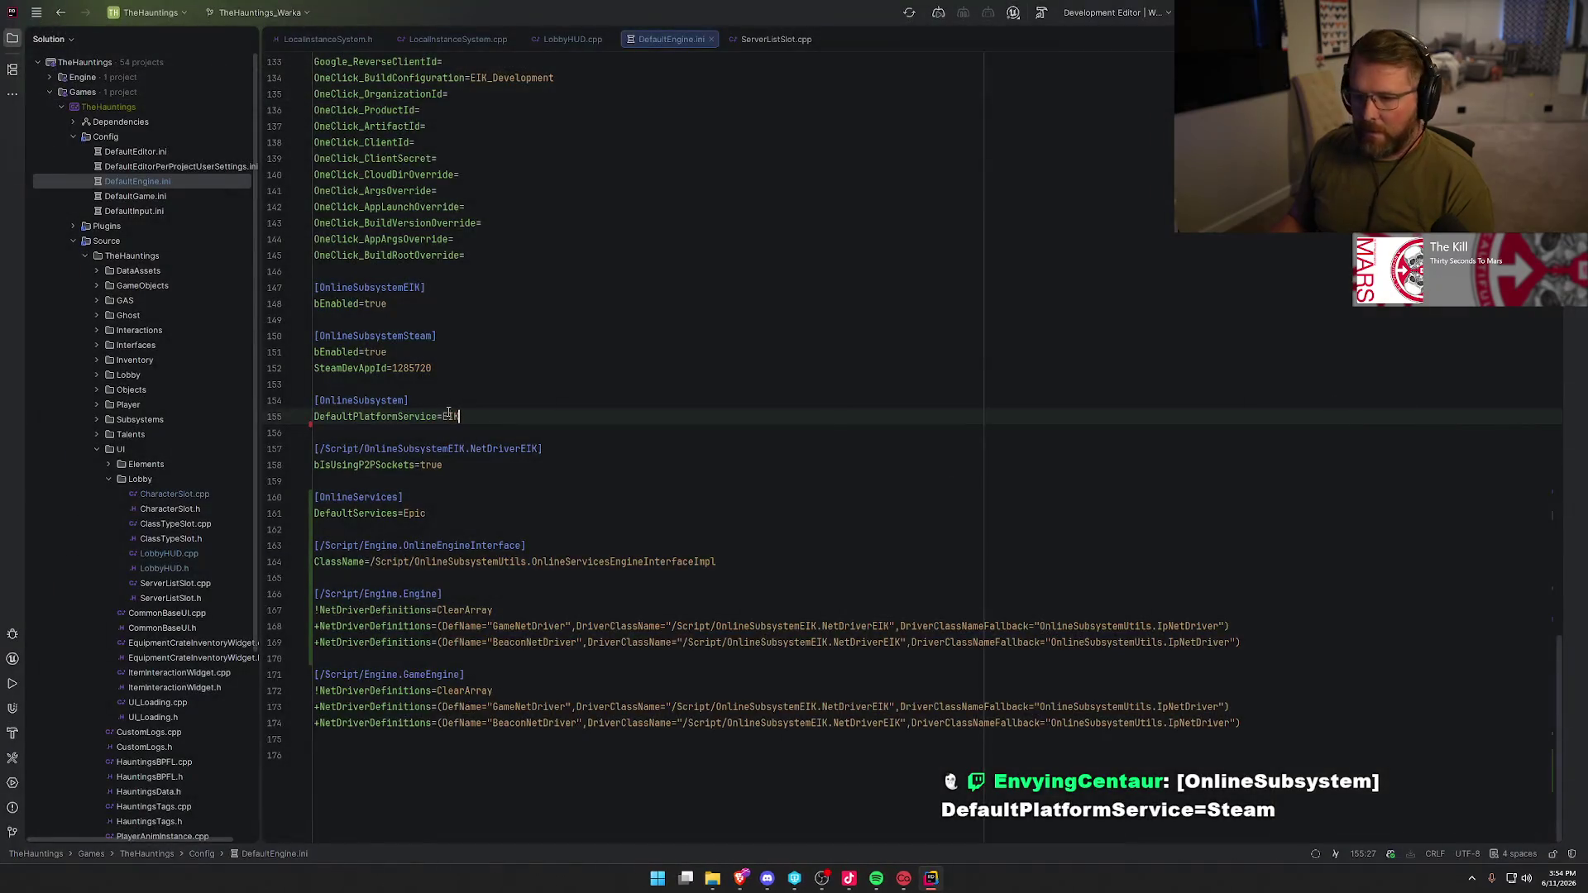
text(Steam)
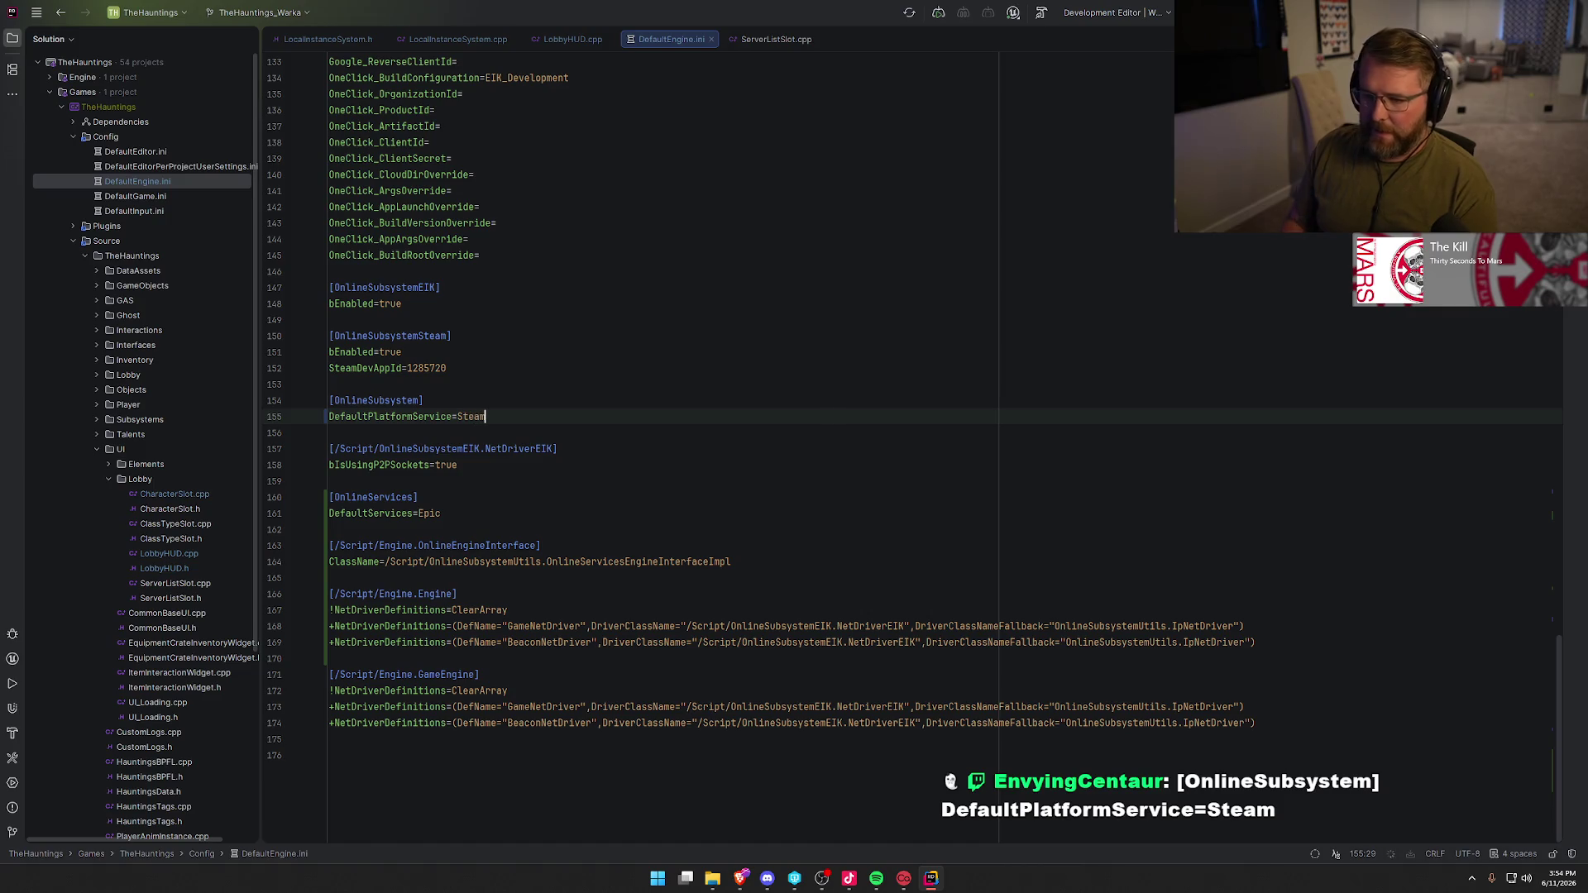
- Delete the [OnlineServices] section containing DefaultServices=Epic
click(465, 514)
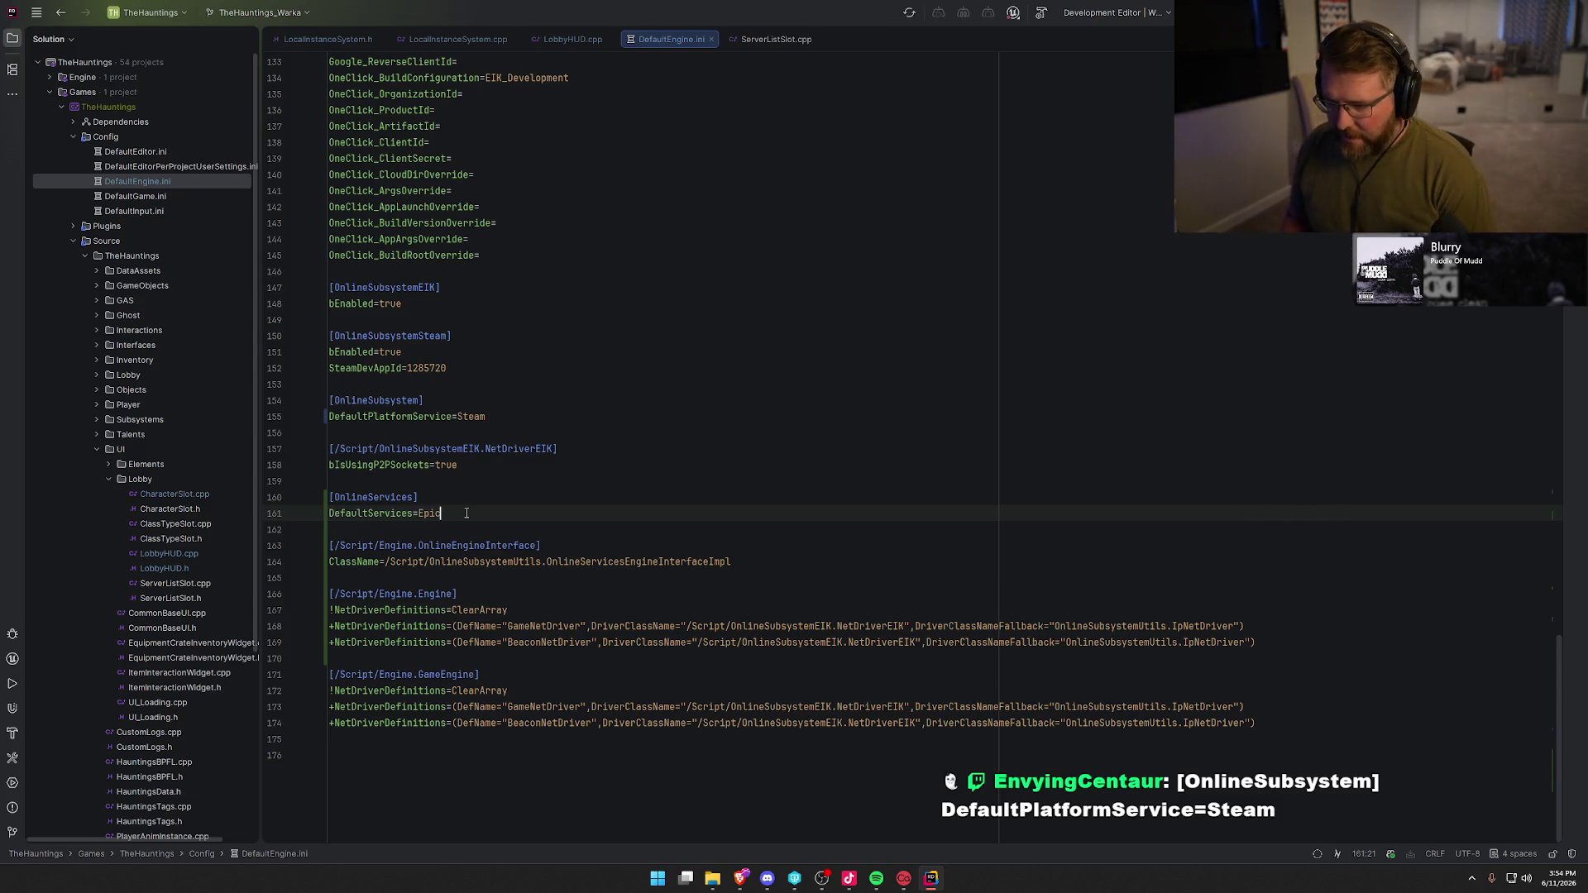
drag(465, 512, 459, 465)
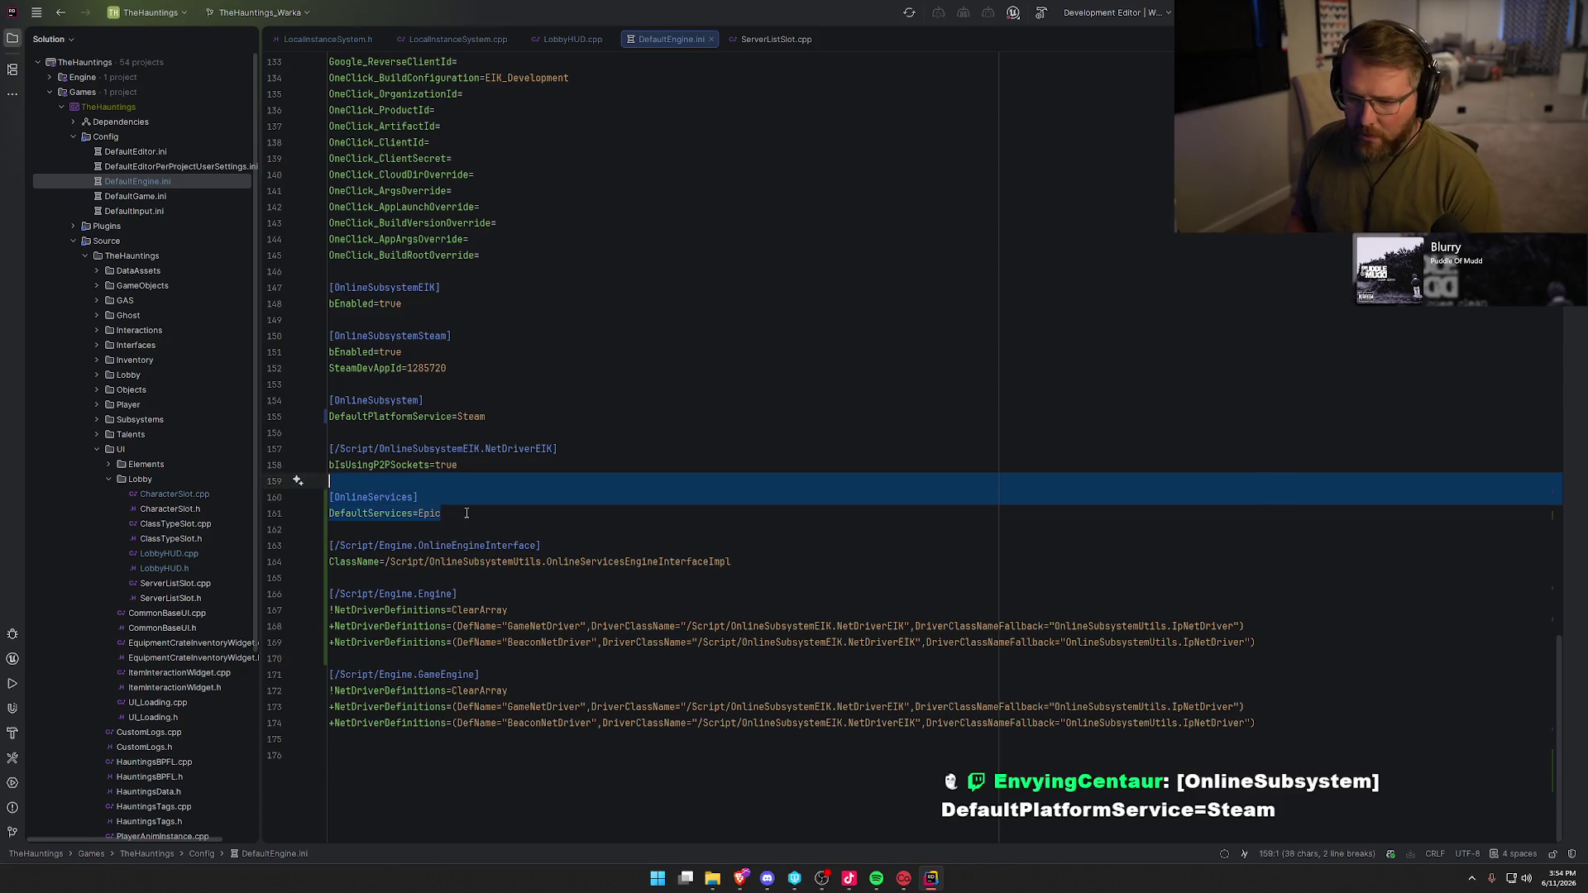
key(BackSpace)
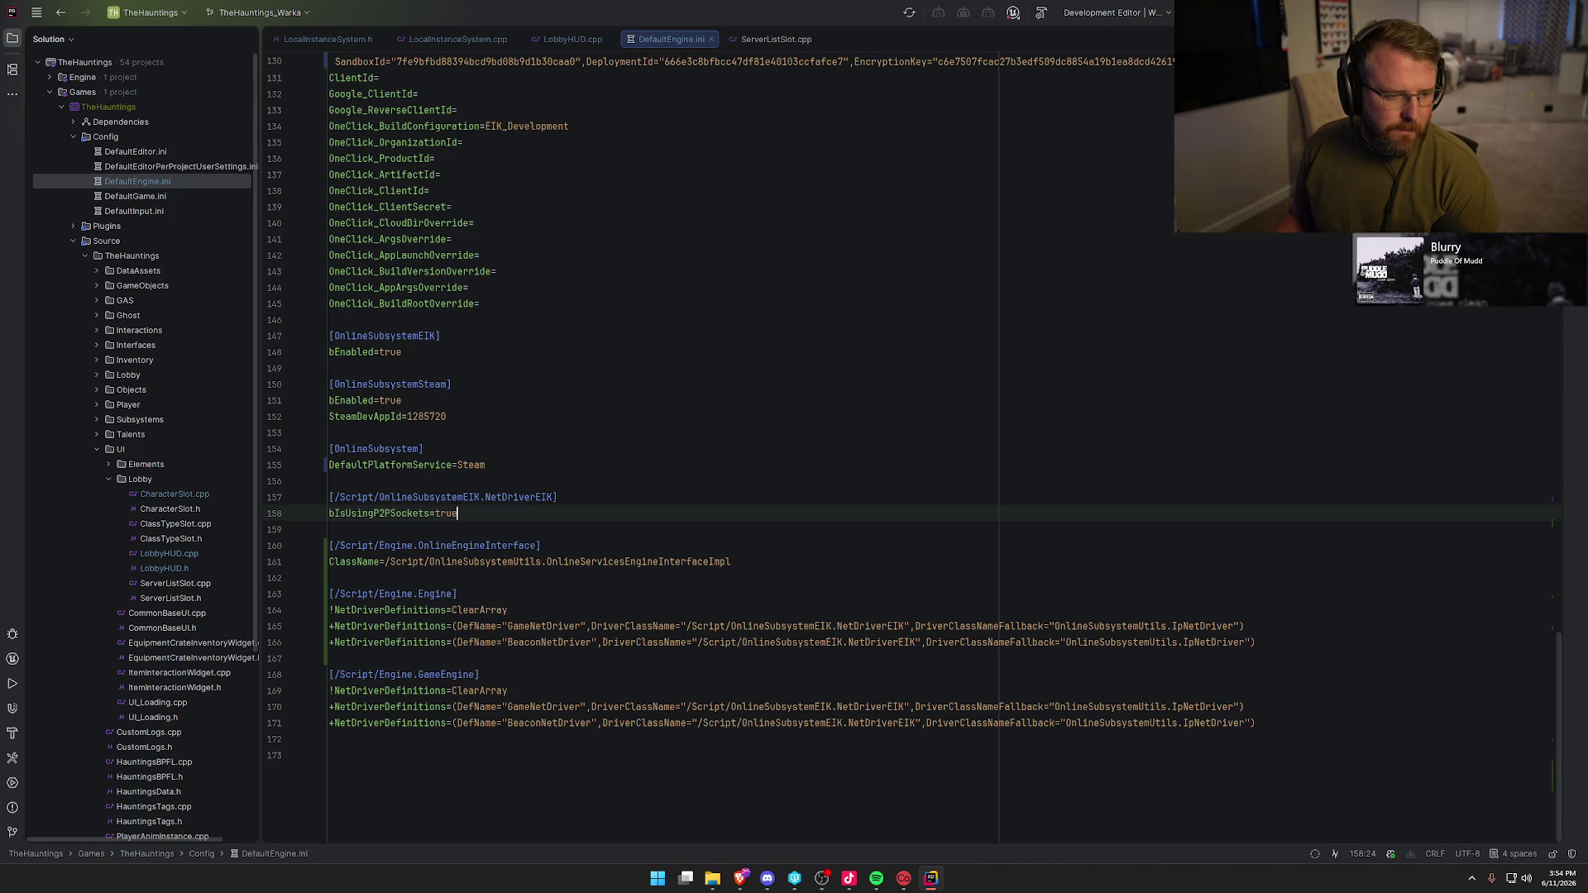
click(750, 39)
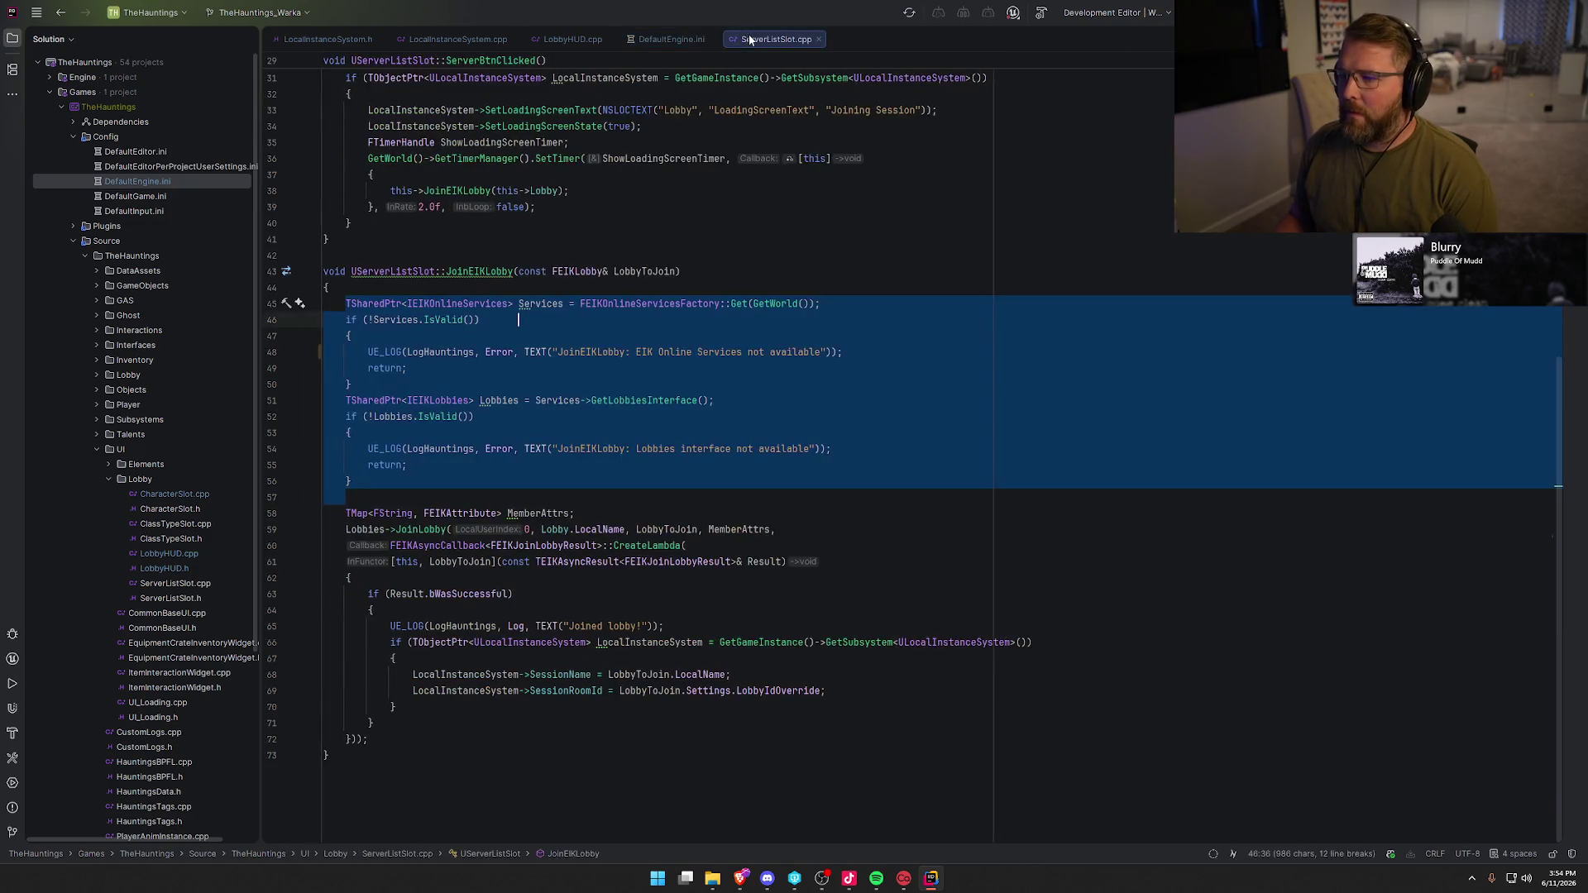
- Close ServerListSlot.cpp and LobbyHUD.cpp, rebuild the project, and return to the relaunched Unreal Editor
middle_click(750, 39)
click(572, 37)
middle_click(573, 37)
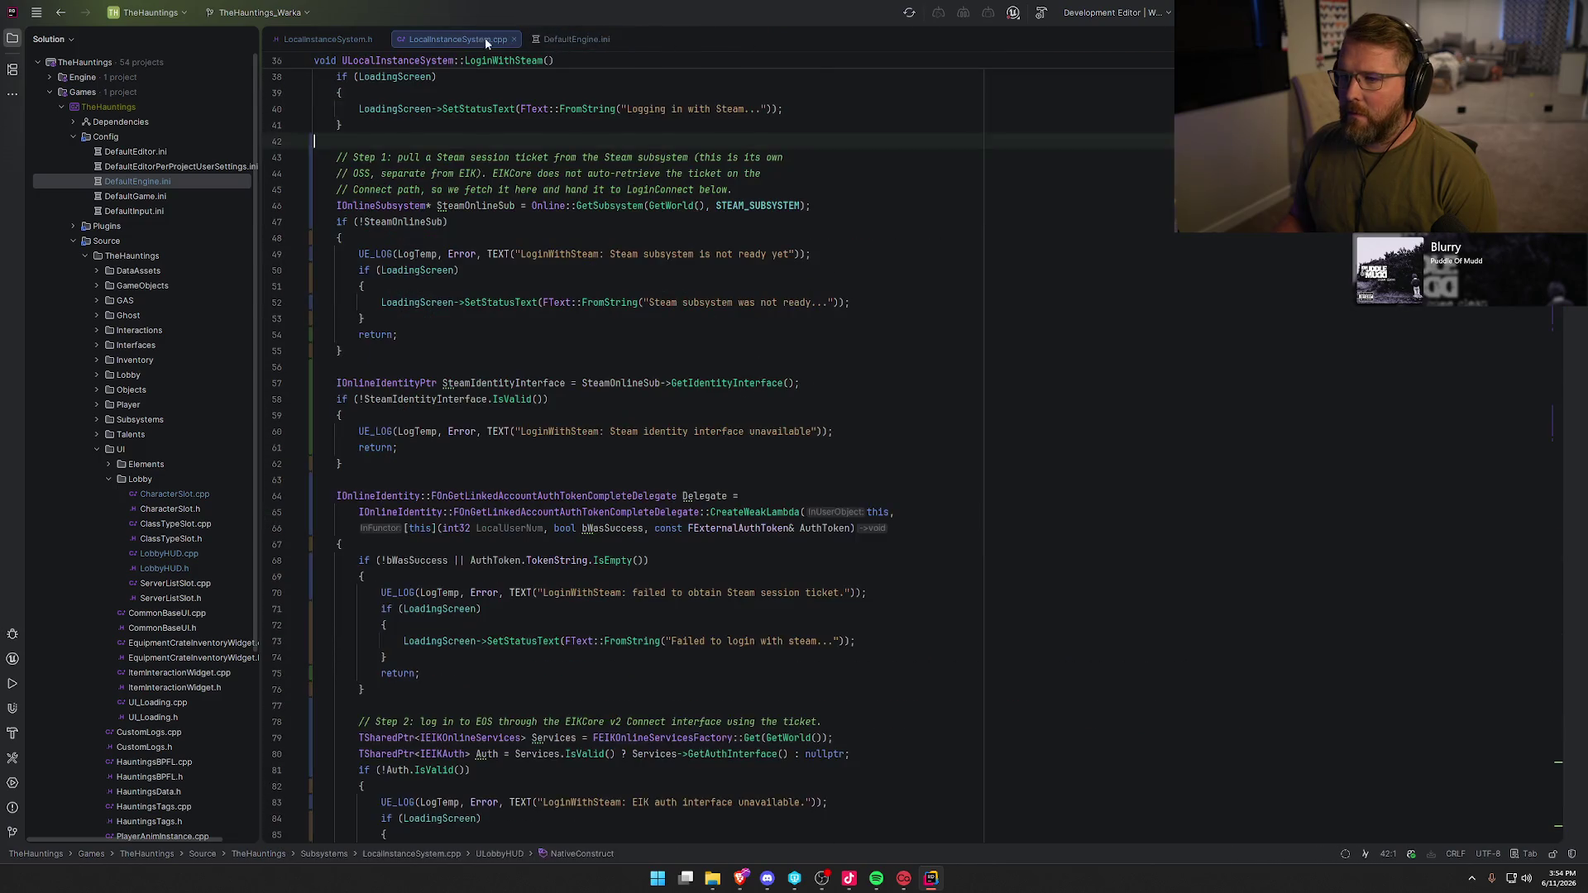
key(ctrl+shift+b)
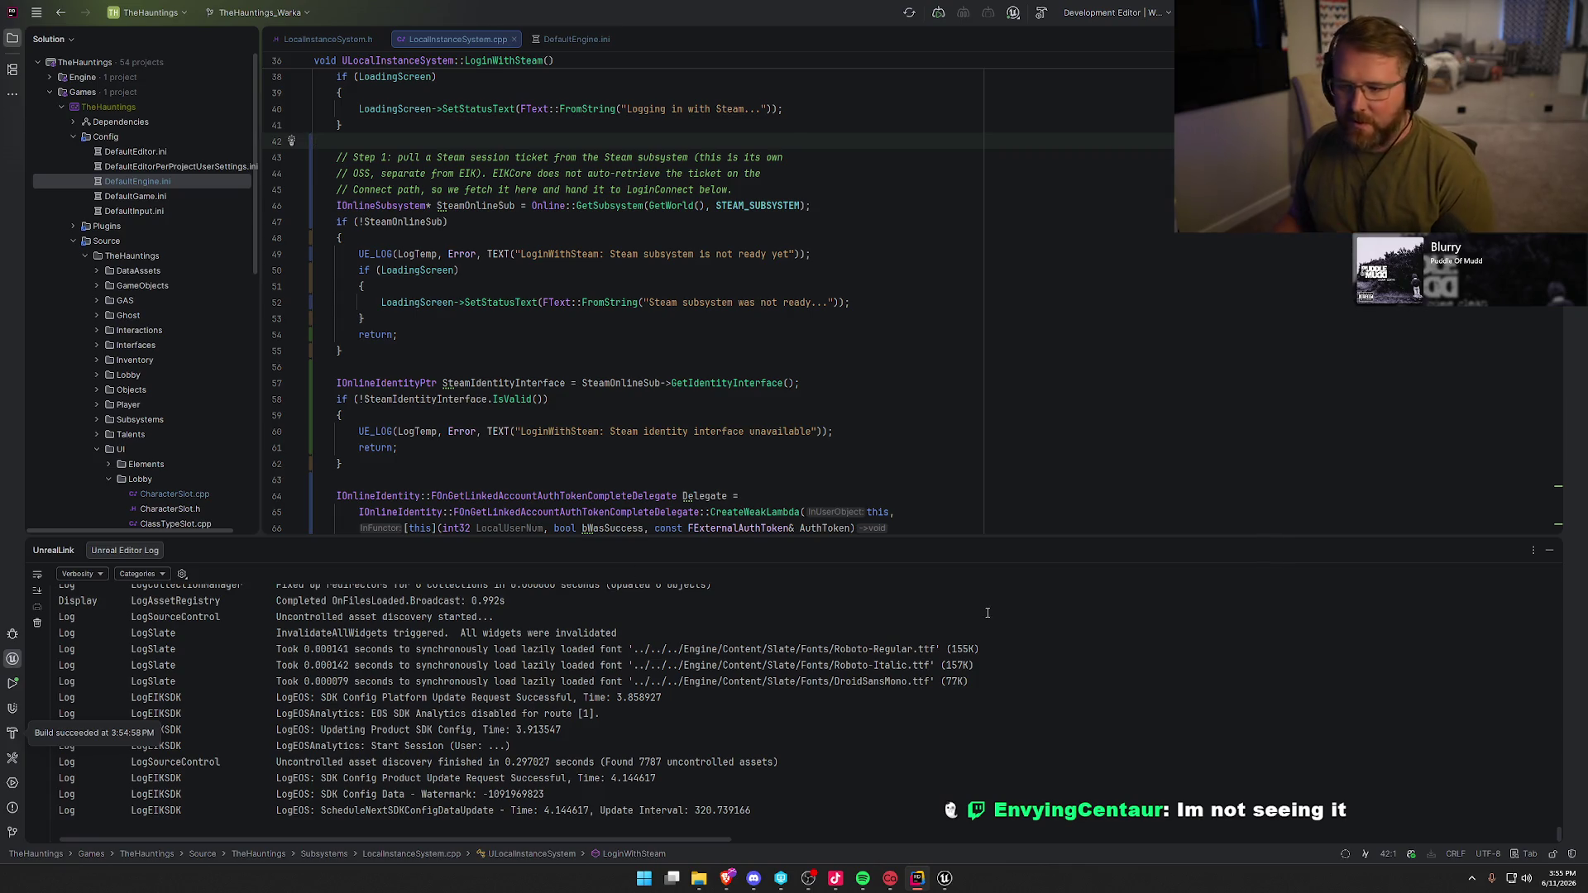
click(1549, 550)
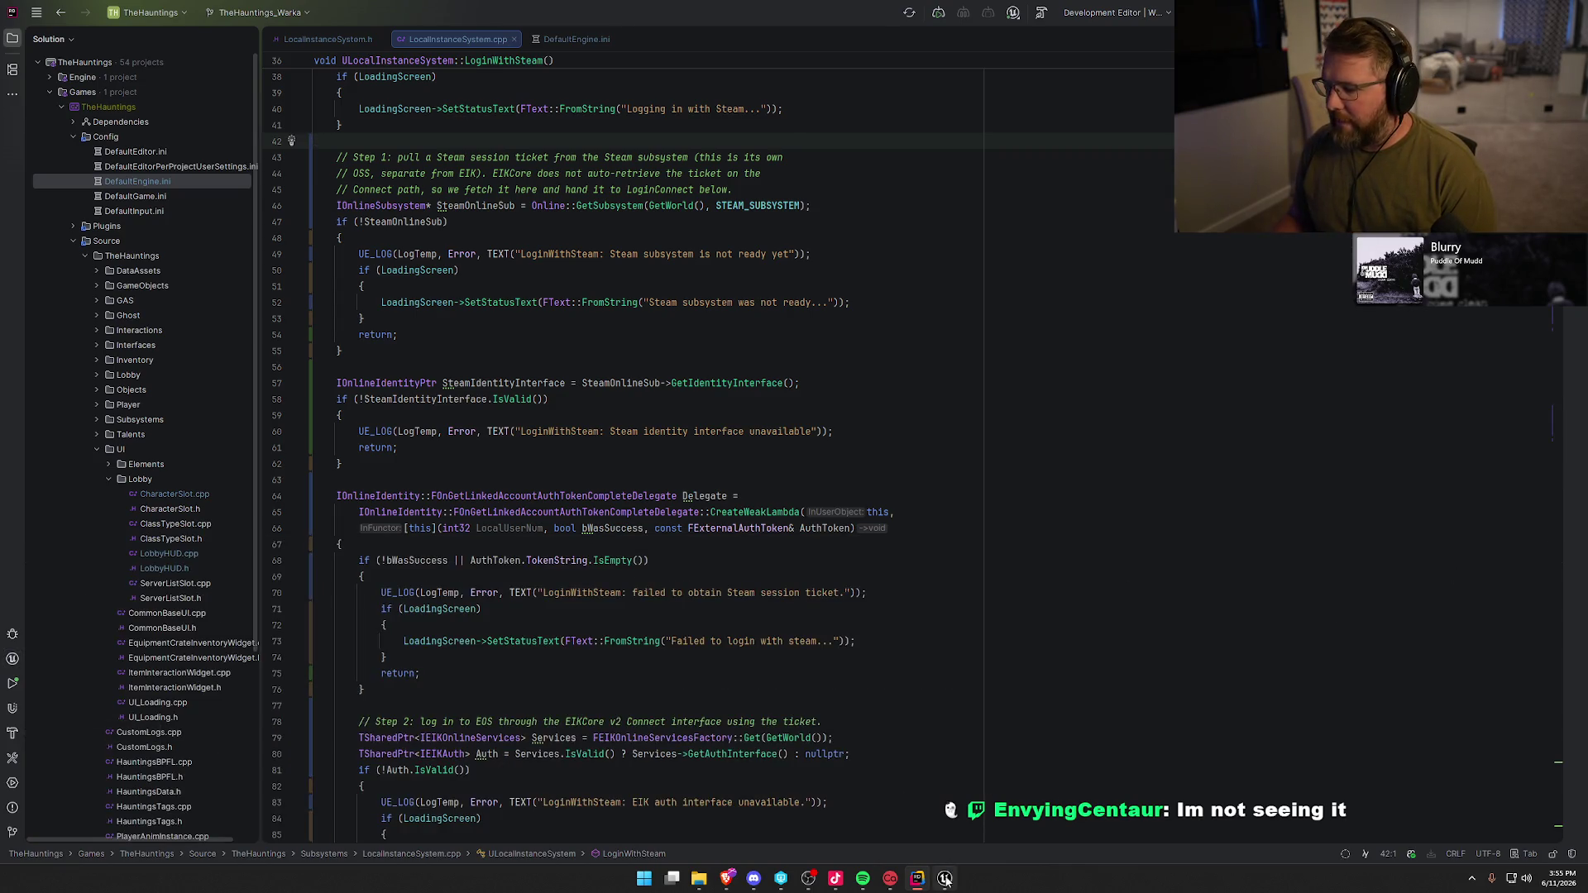
click(945, 879)
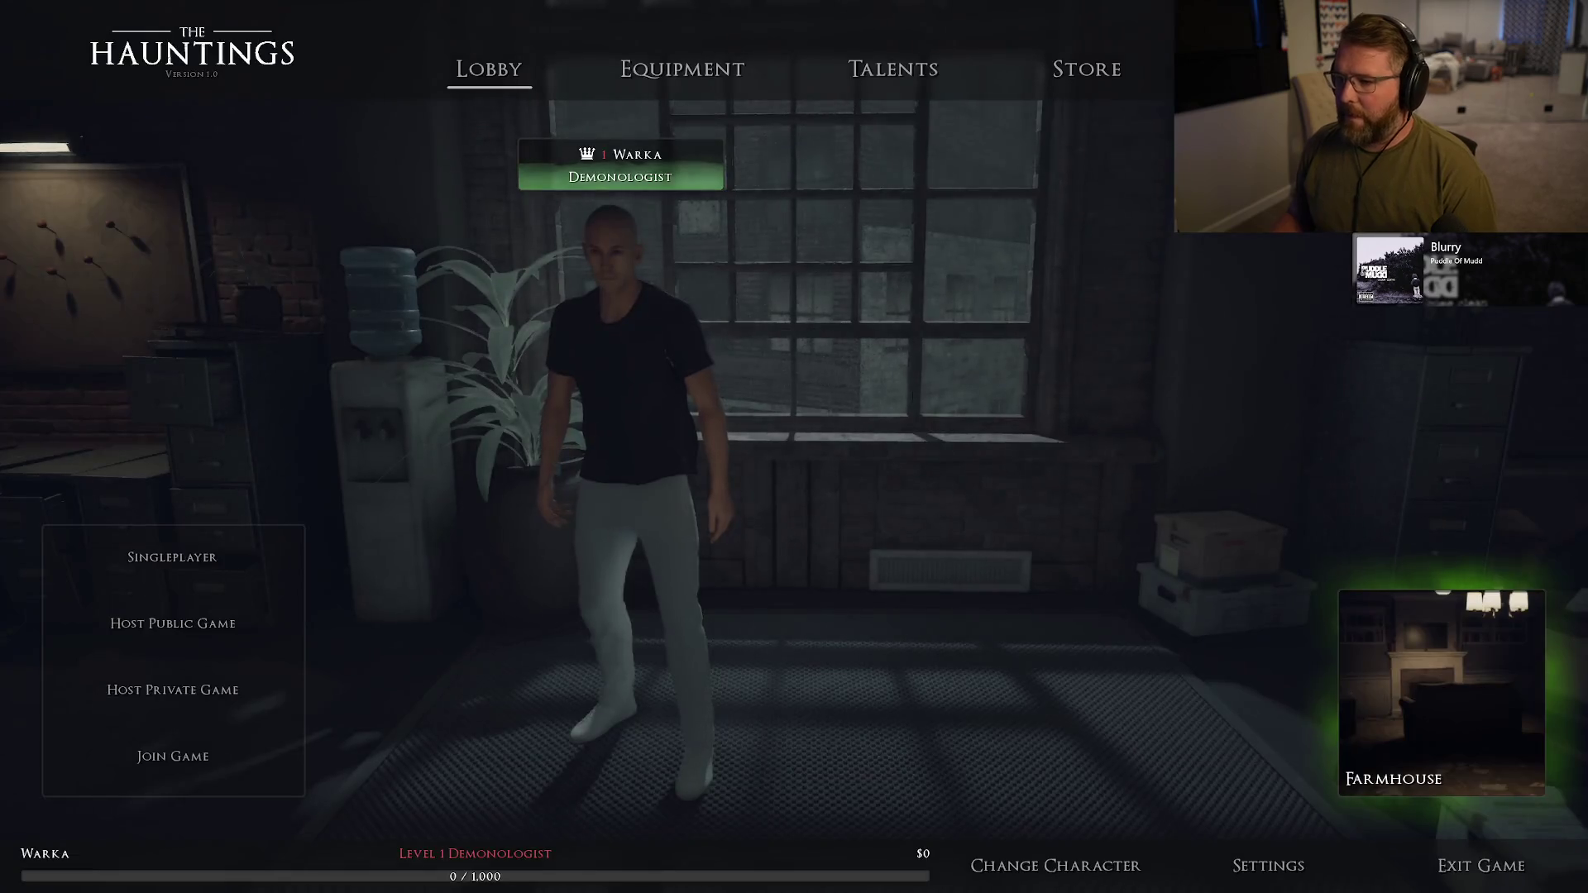
- Bring up the Steam overlay, move the friends list aside, then dismiss the overlay
key(shift+Tab)
mouse_move(670, 25)
mouse_down()
mouse_move(1307, 240)
mouse_move(1397, 241)
mouse_up()
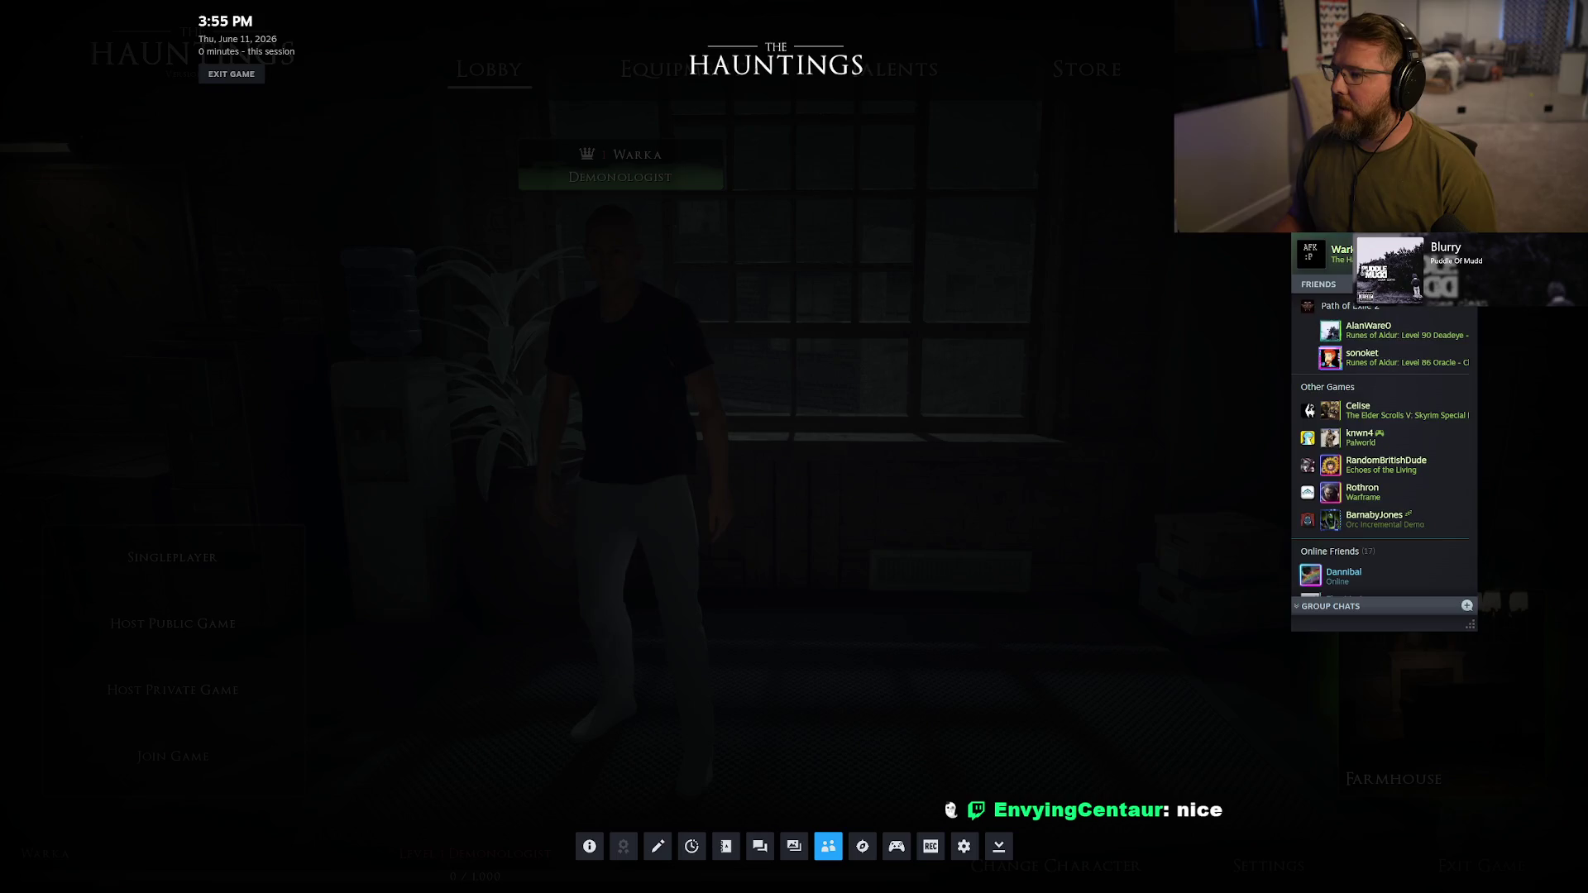
drag(1408, 256, 1389, 372)
key(shift+Tab)
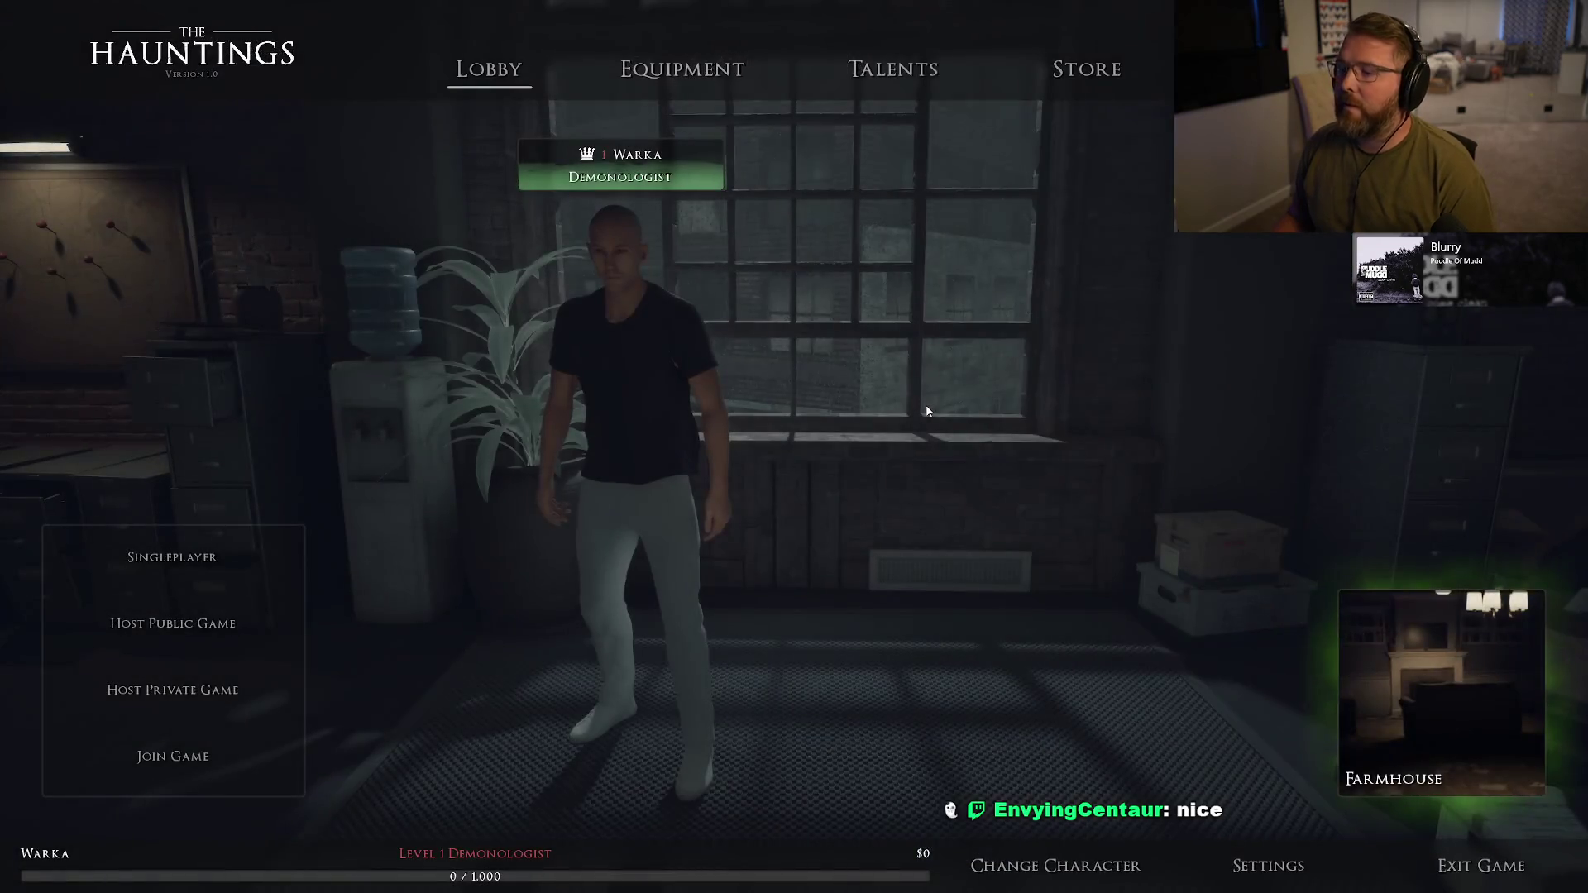
key(shift+Tab)
key(shift+Tab)
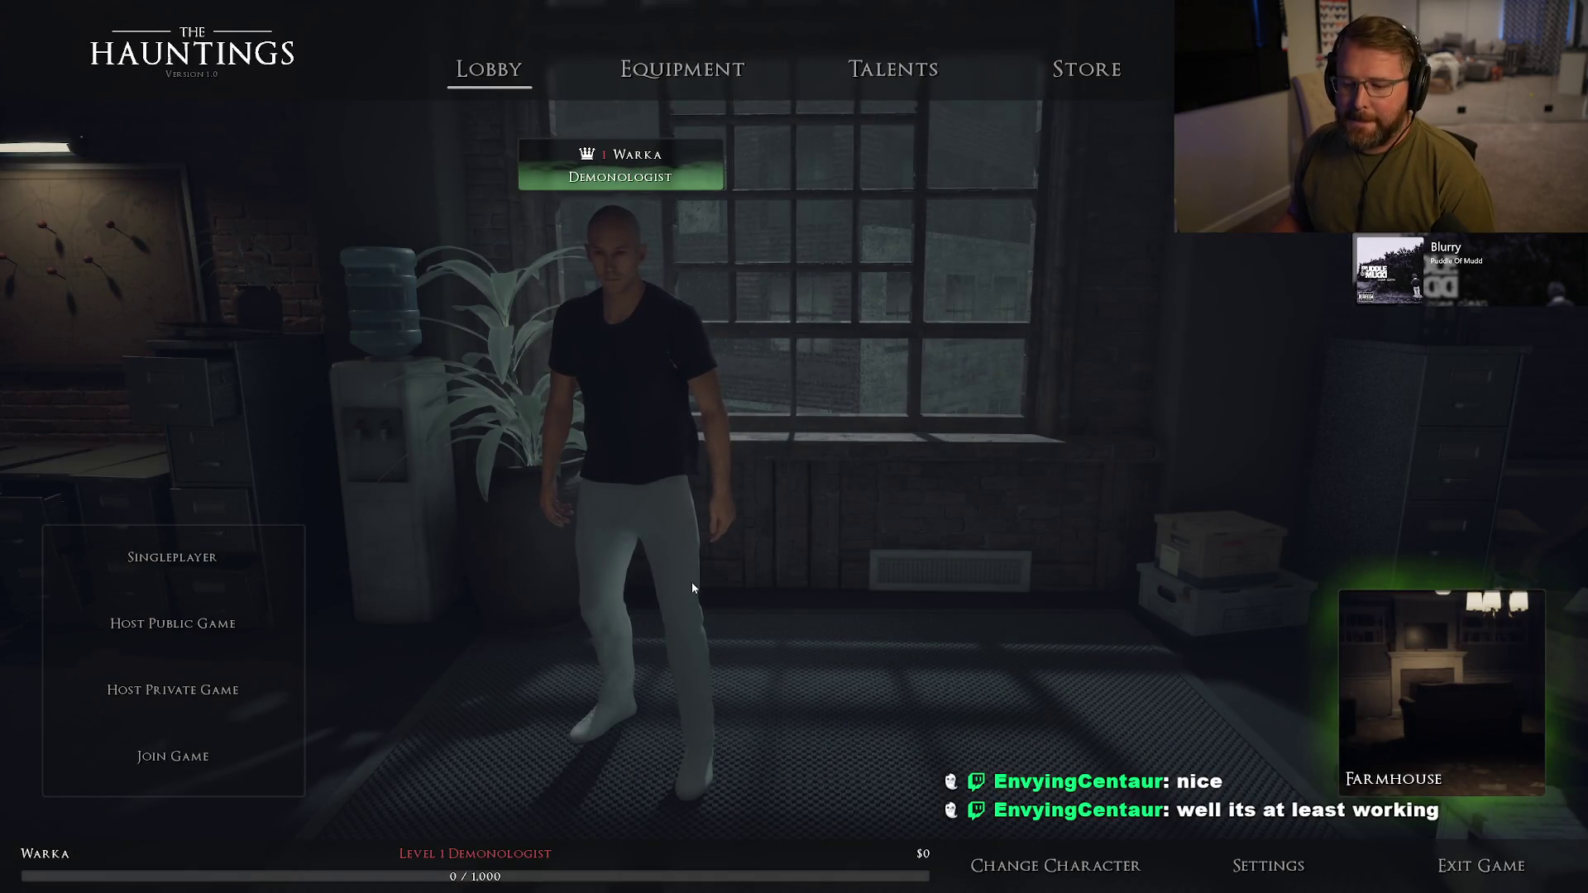
- Host a public lobby, leave the group, and select the top-hat character
click(191, 626)
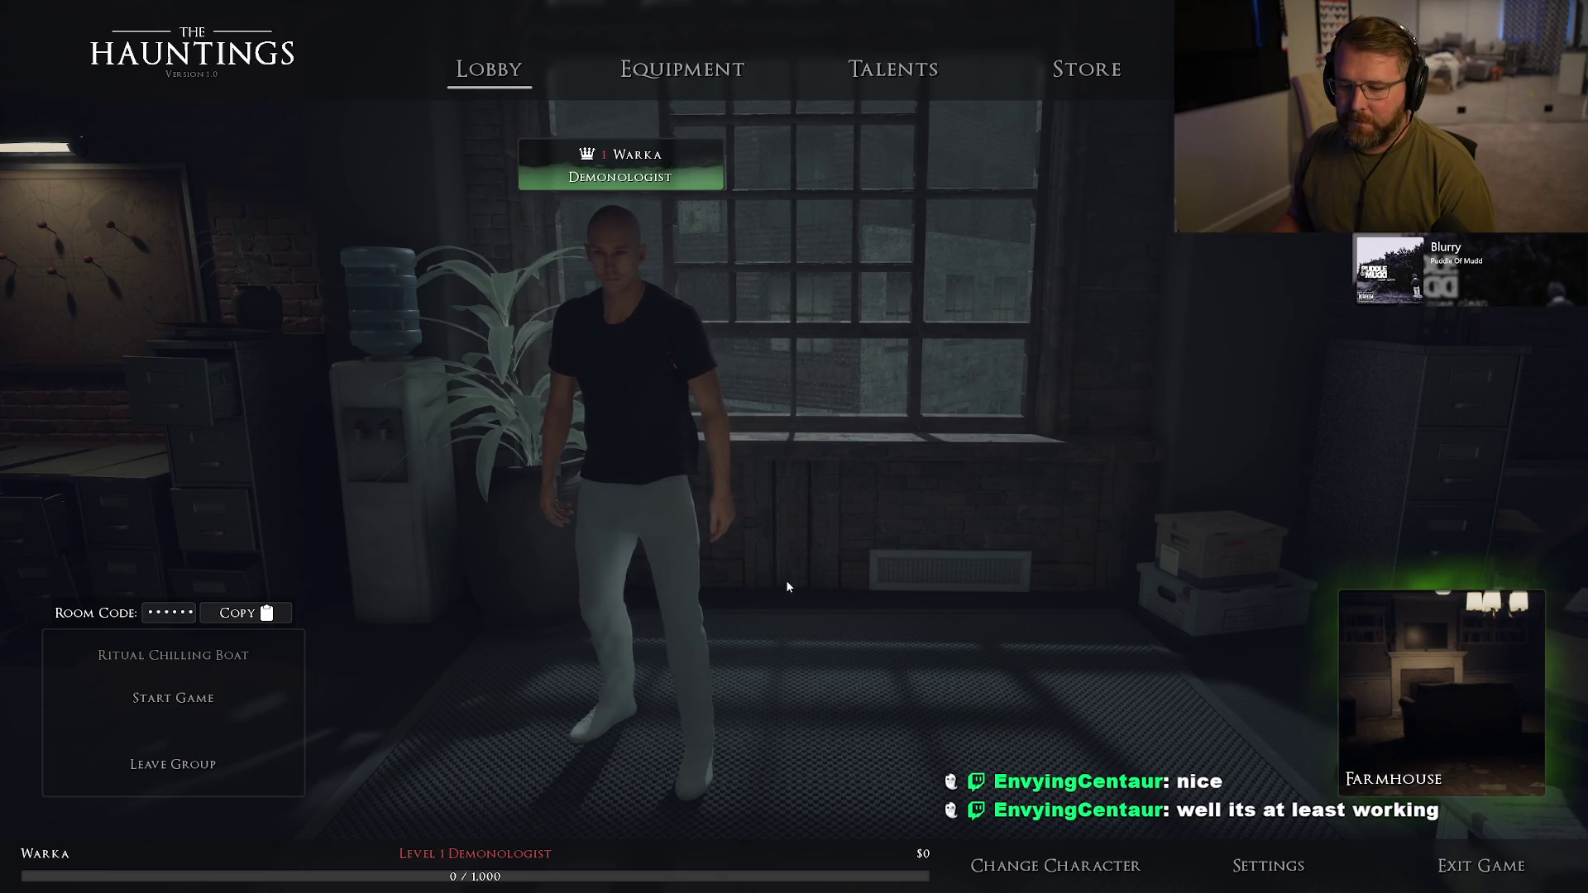
click(173, 769)
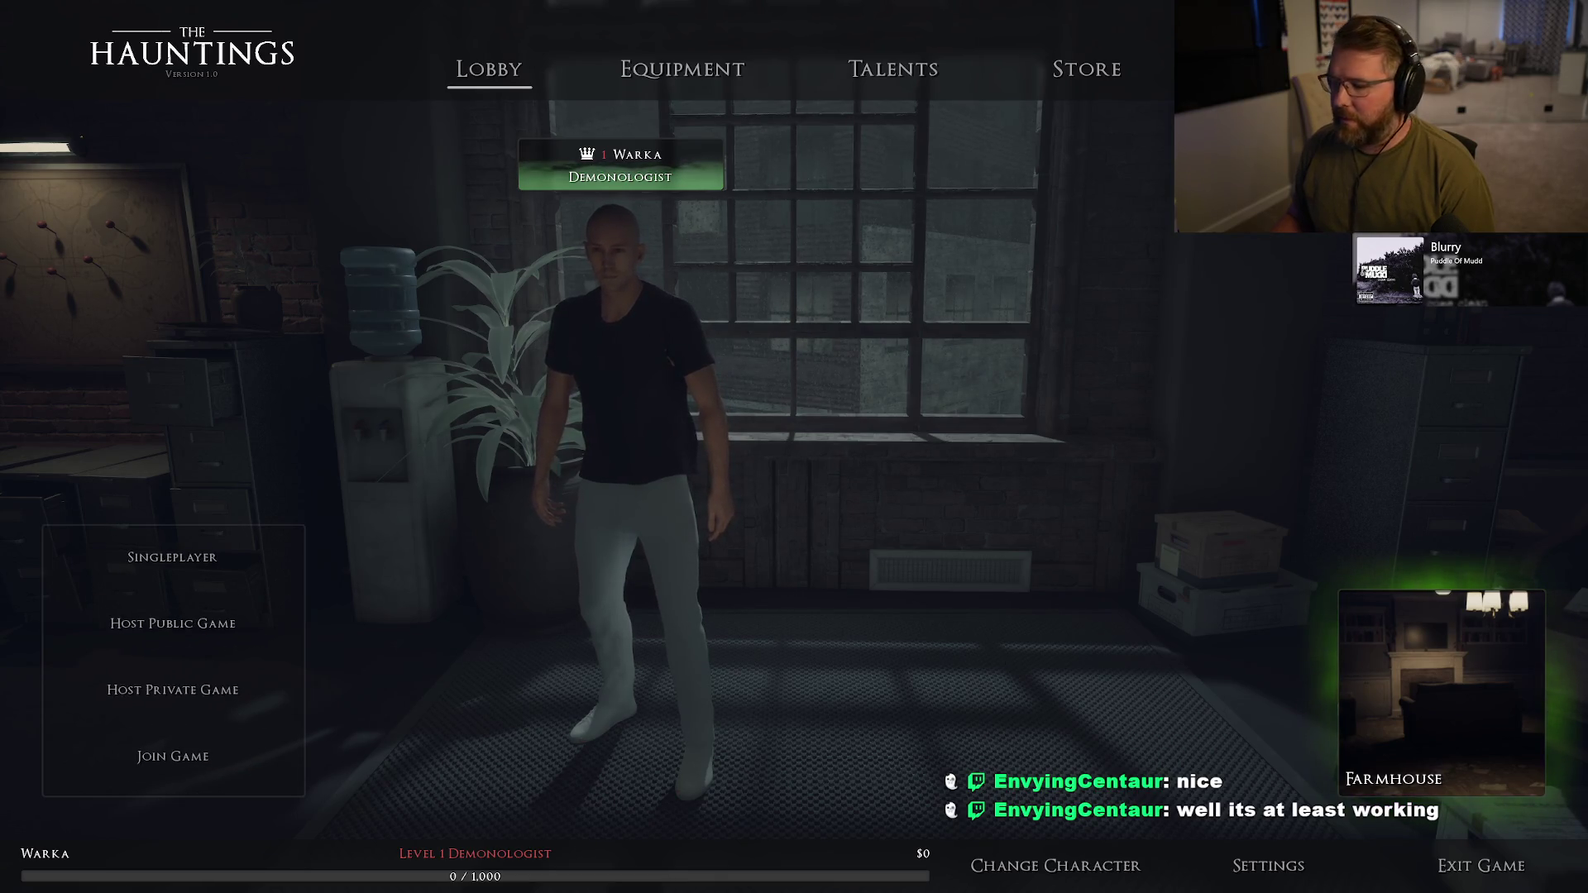
click(1055, 865)
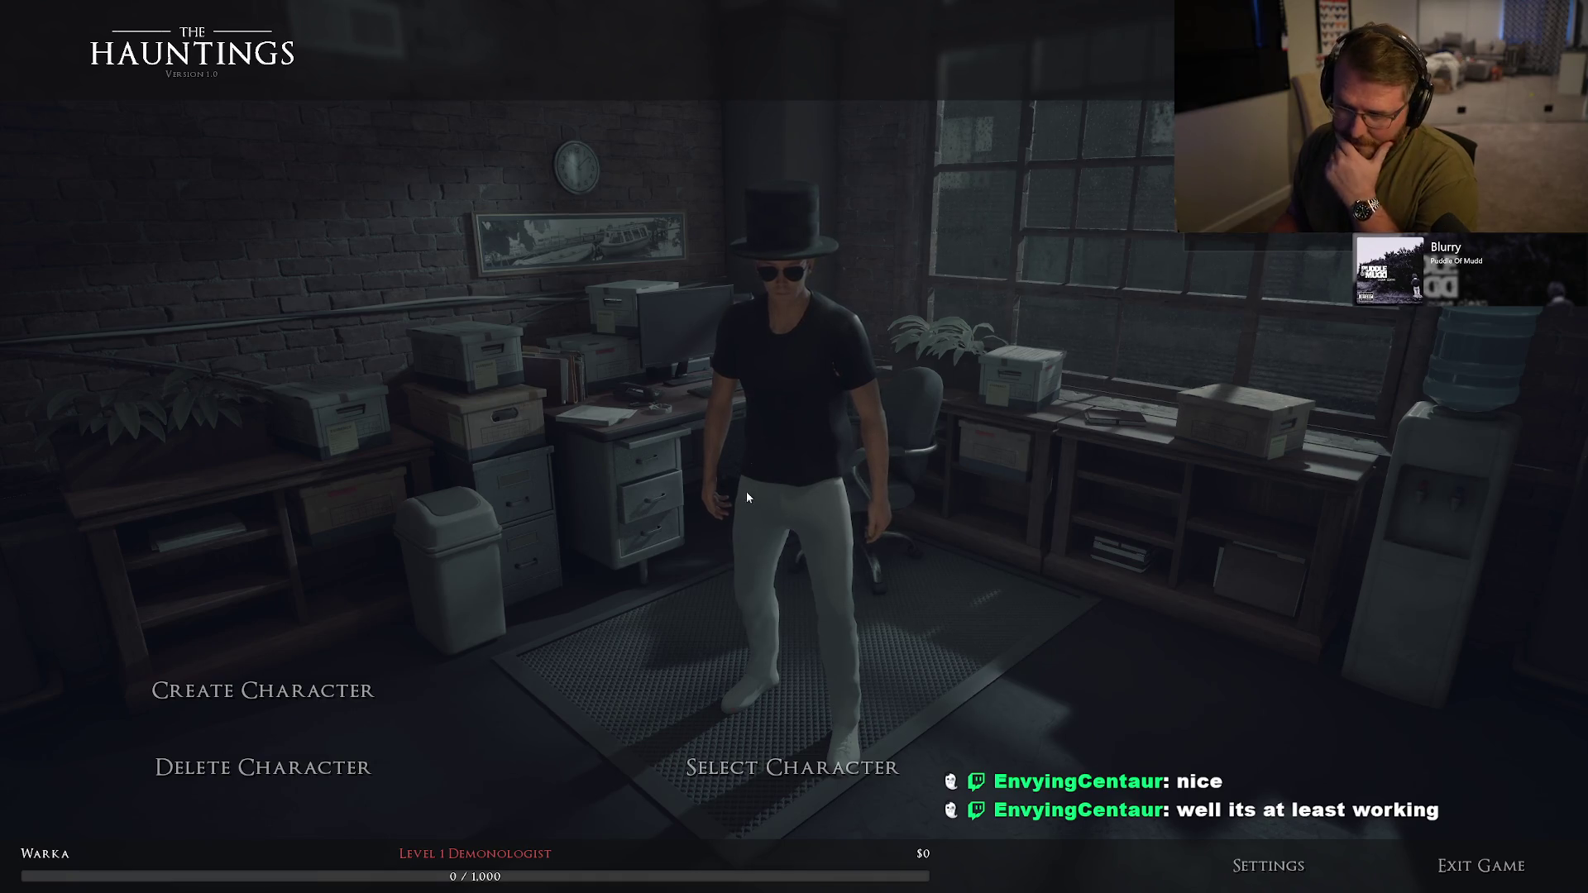
click(791, 767)
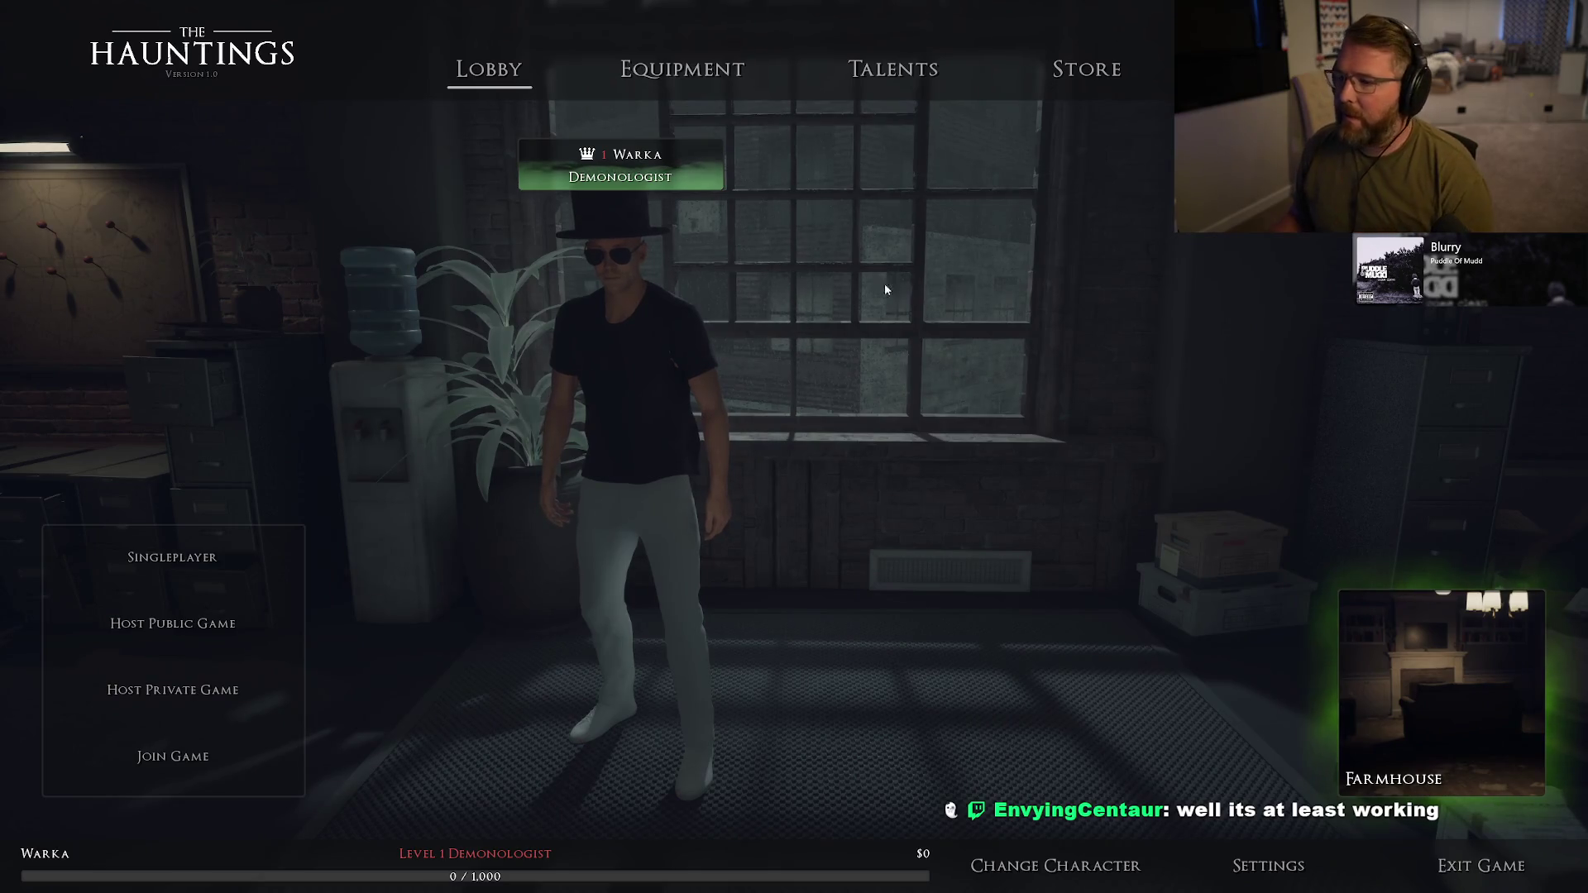
- View the Talents board with 50 available points, then exit the game to the editor
click(908, 76)
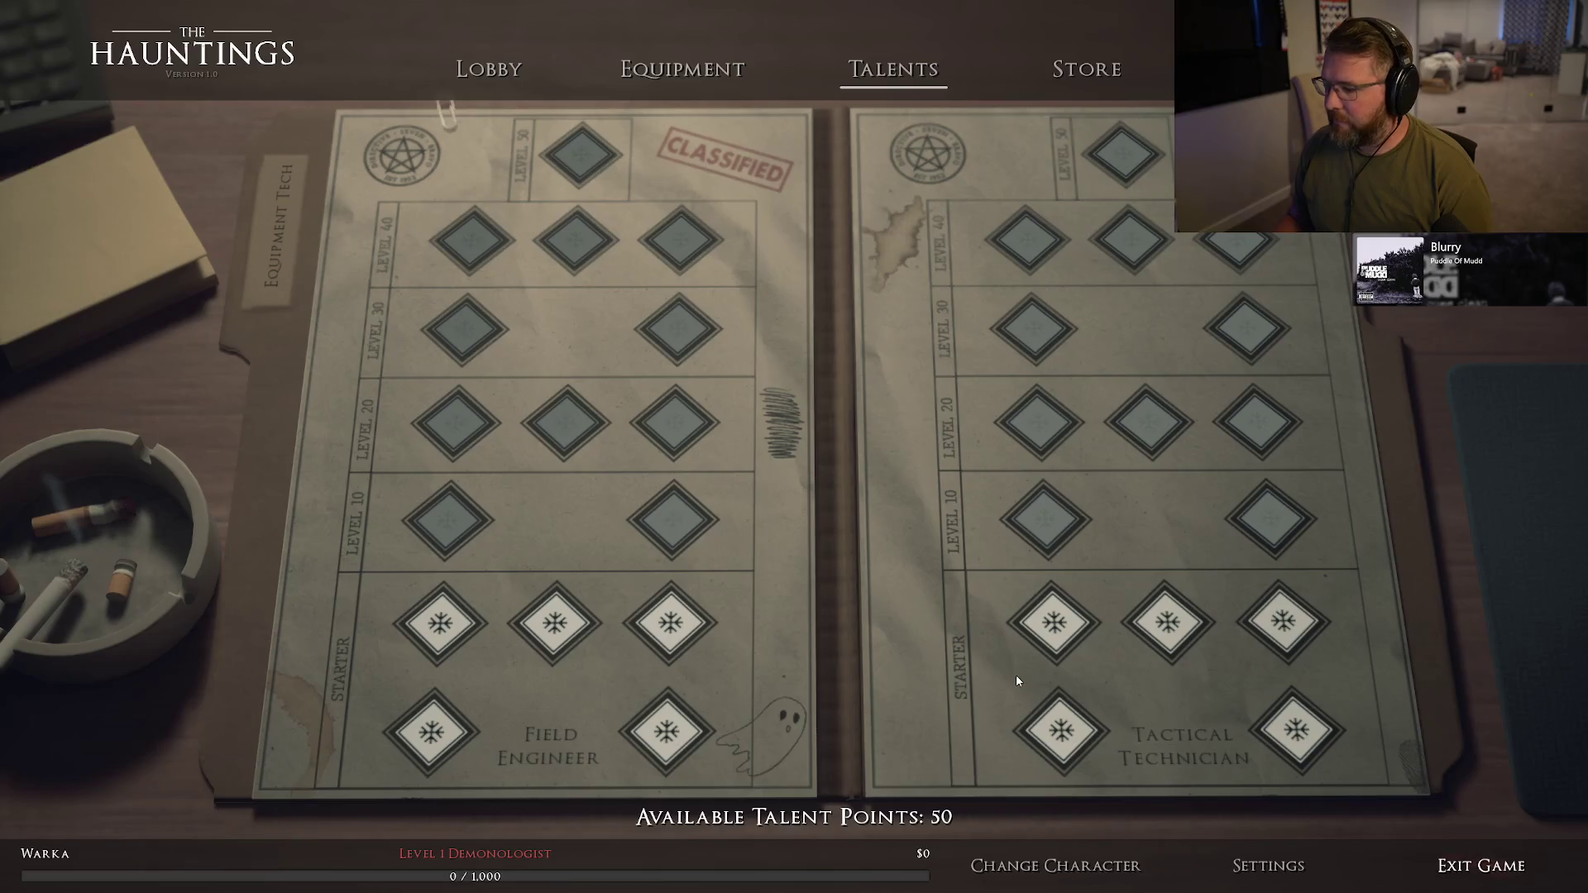
key(Escape)
key(ctrl+space)
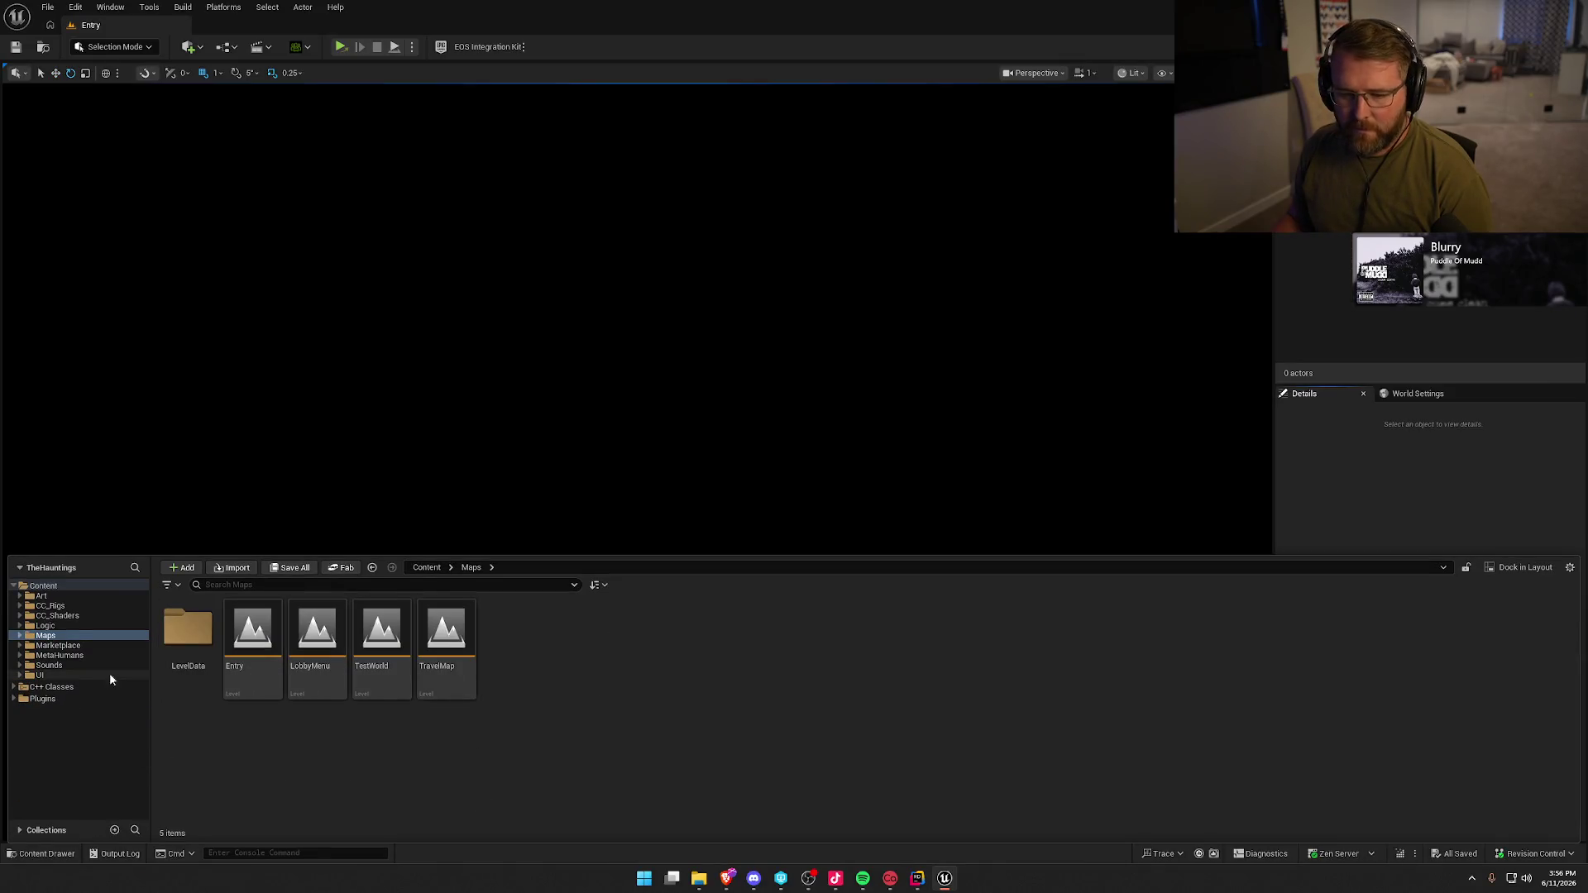
- Open the LobbyMenu map from the Maps folder and move the camera toward the desk
click(63, 626)
click(66, 644)
click(64, 635)
double_click(317, 636)
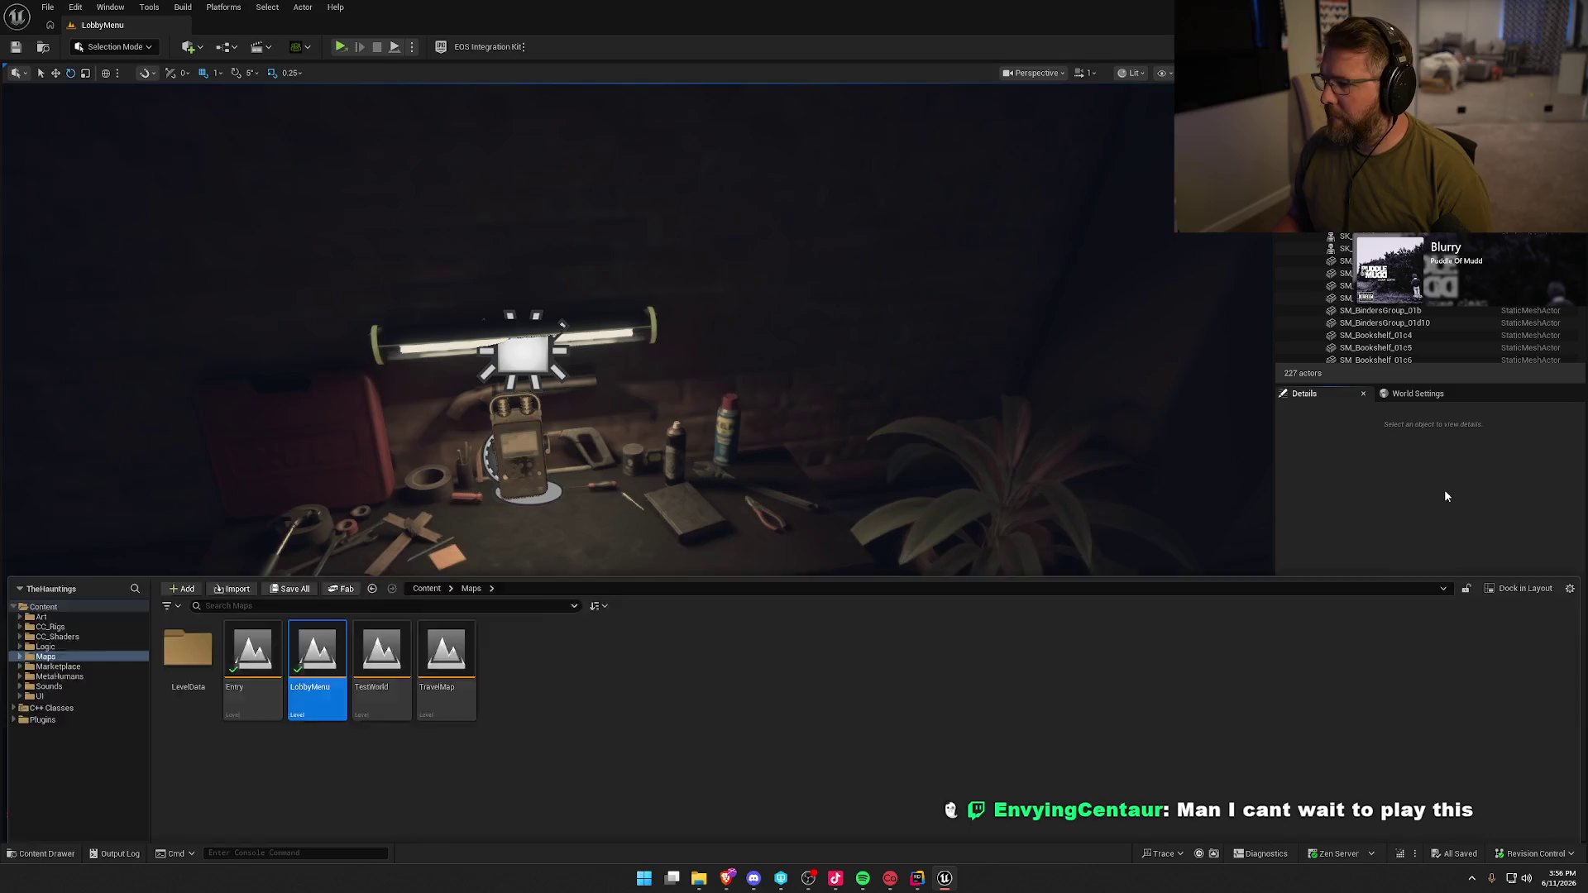
scroll(637, 463, down, 2)
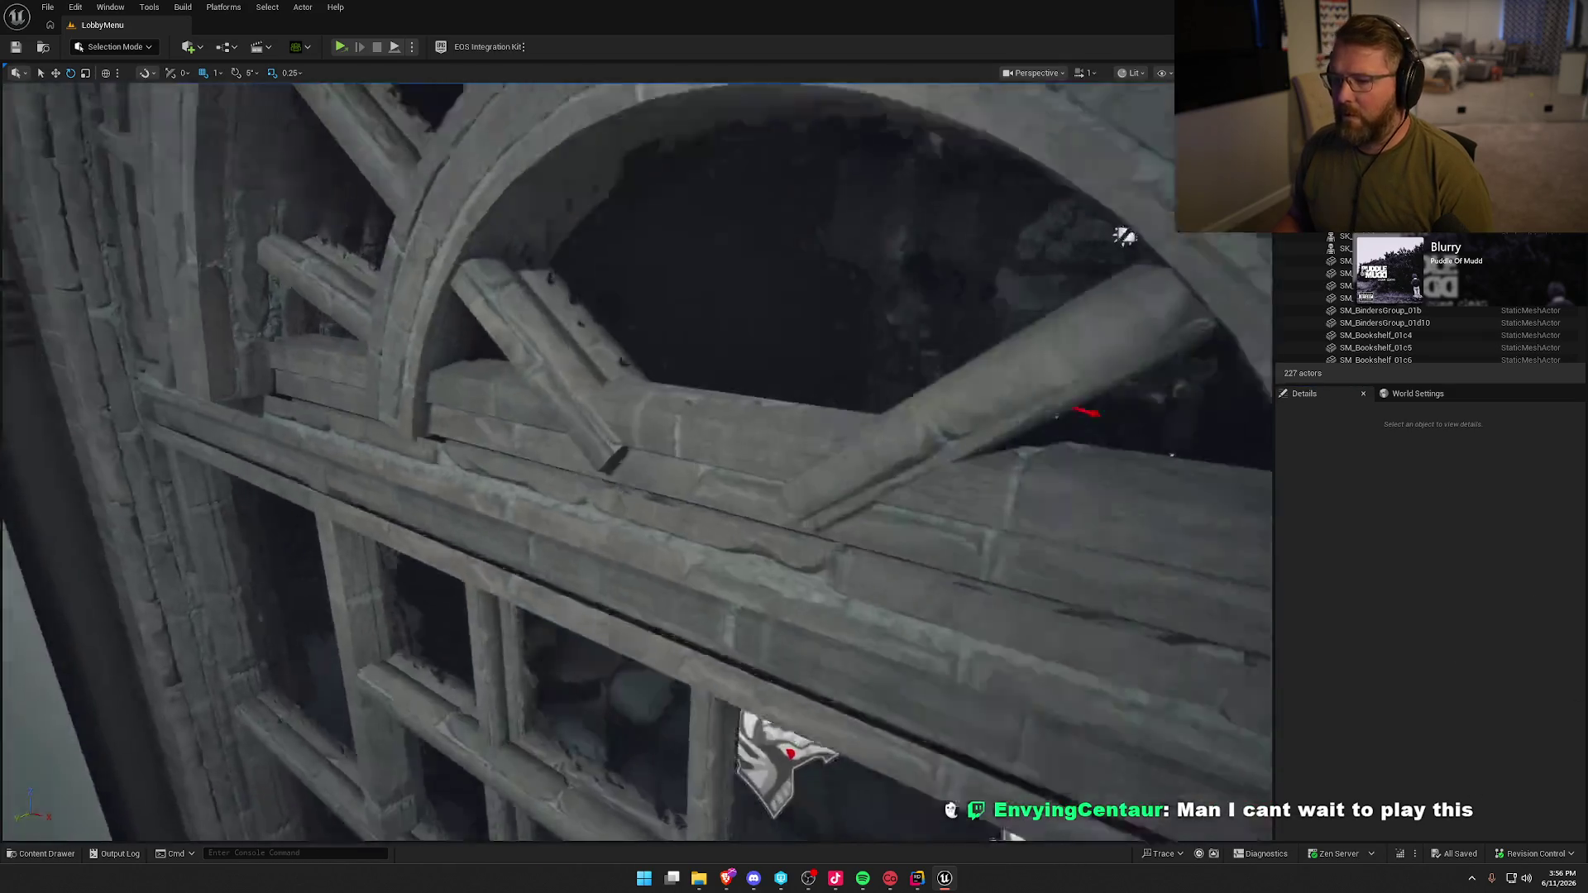
scroll(637, 463, down, 2)
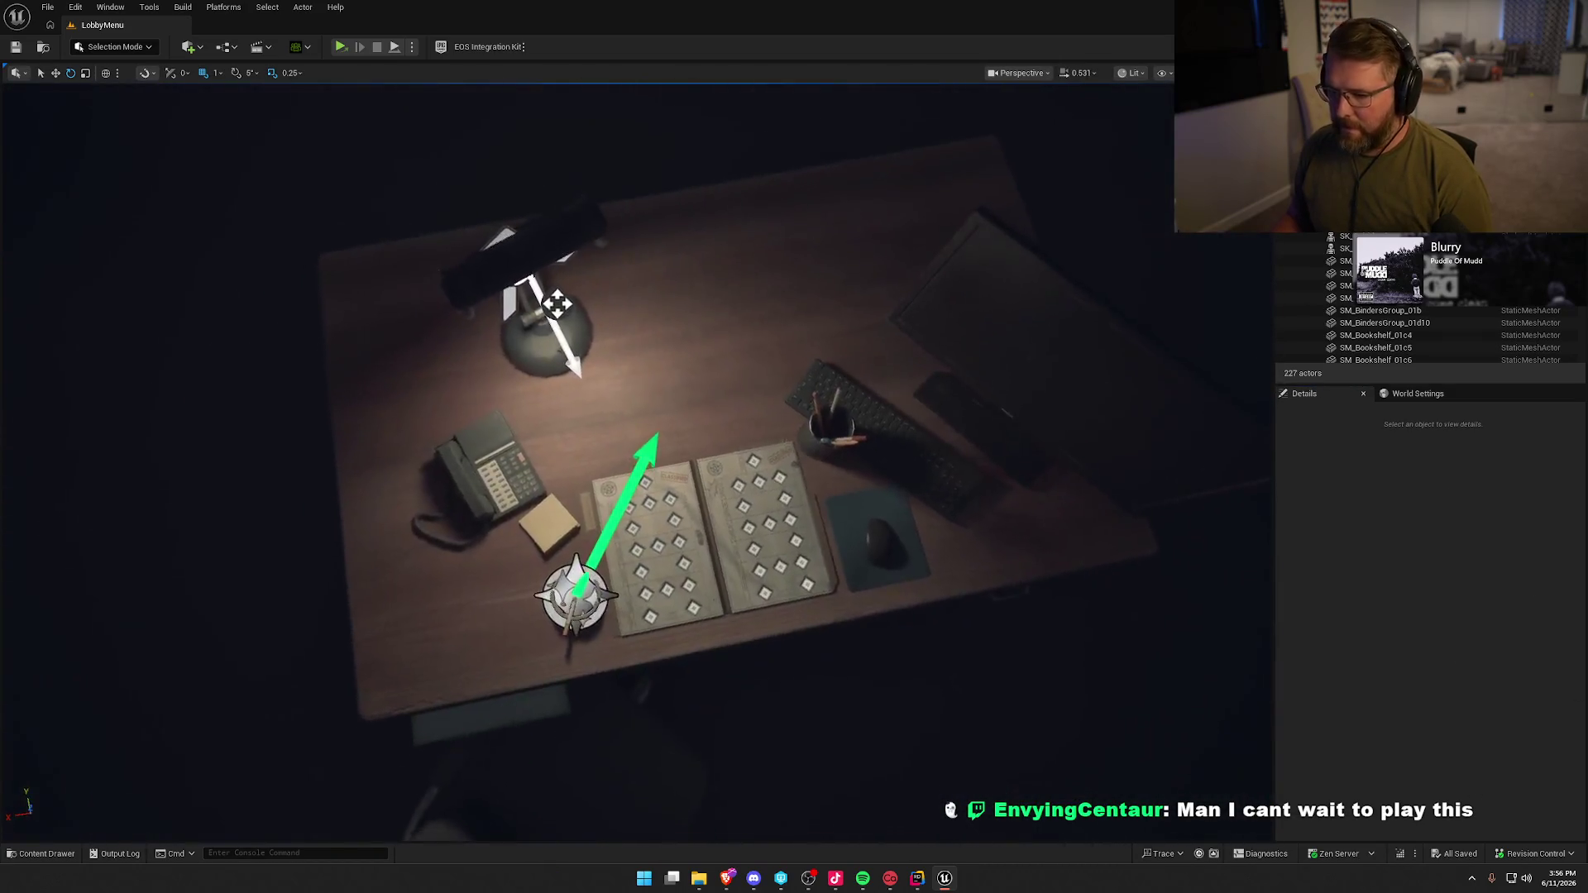
scroll(637, 463, down, 2)
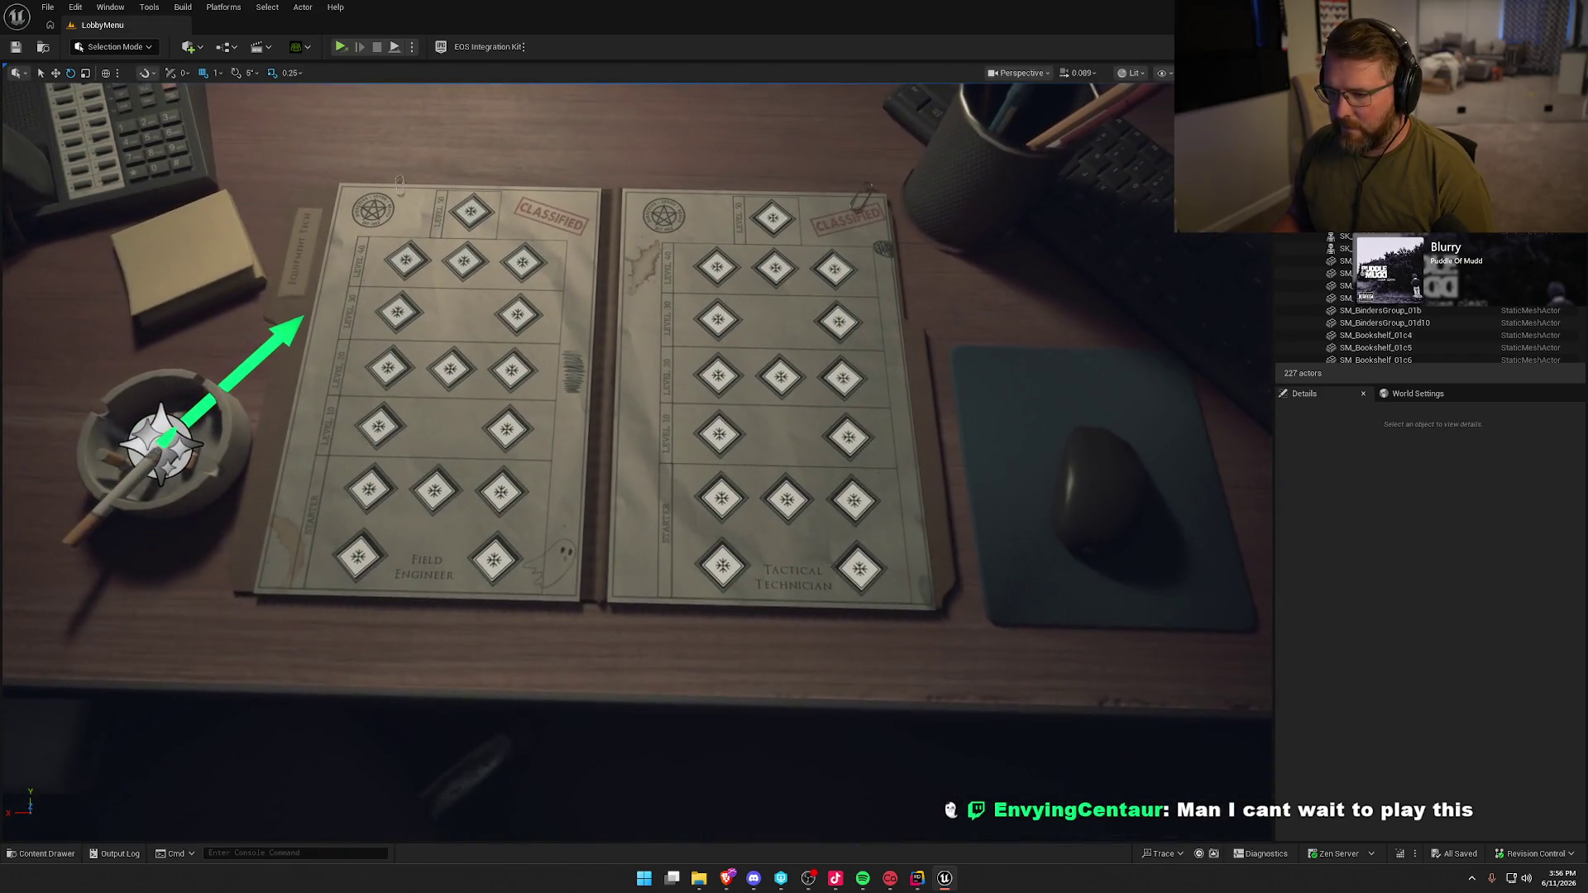
- Select the bp_Talents folder on the desk and dock its Blueprint editor beside LobbyMenu
click(665, 468)
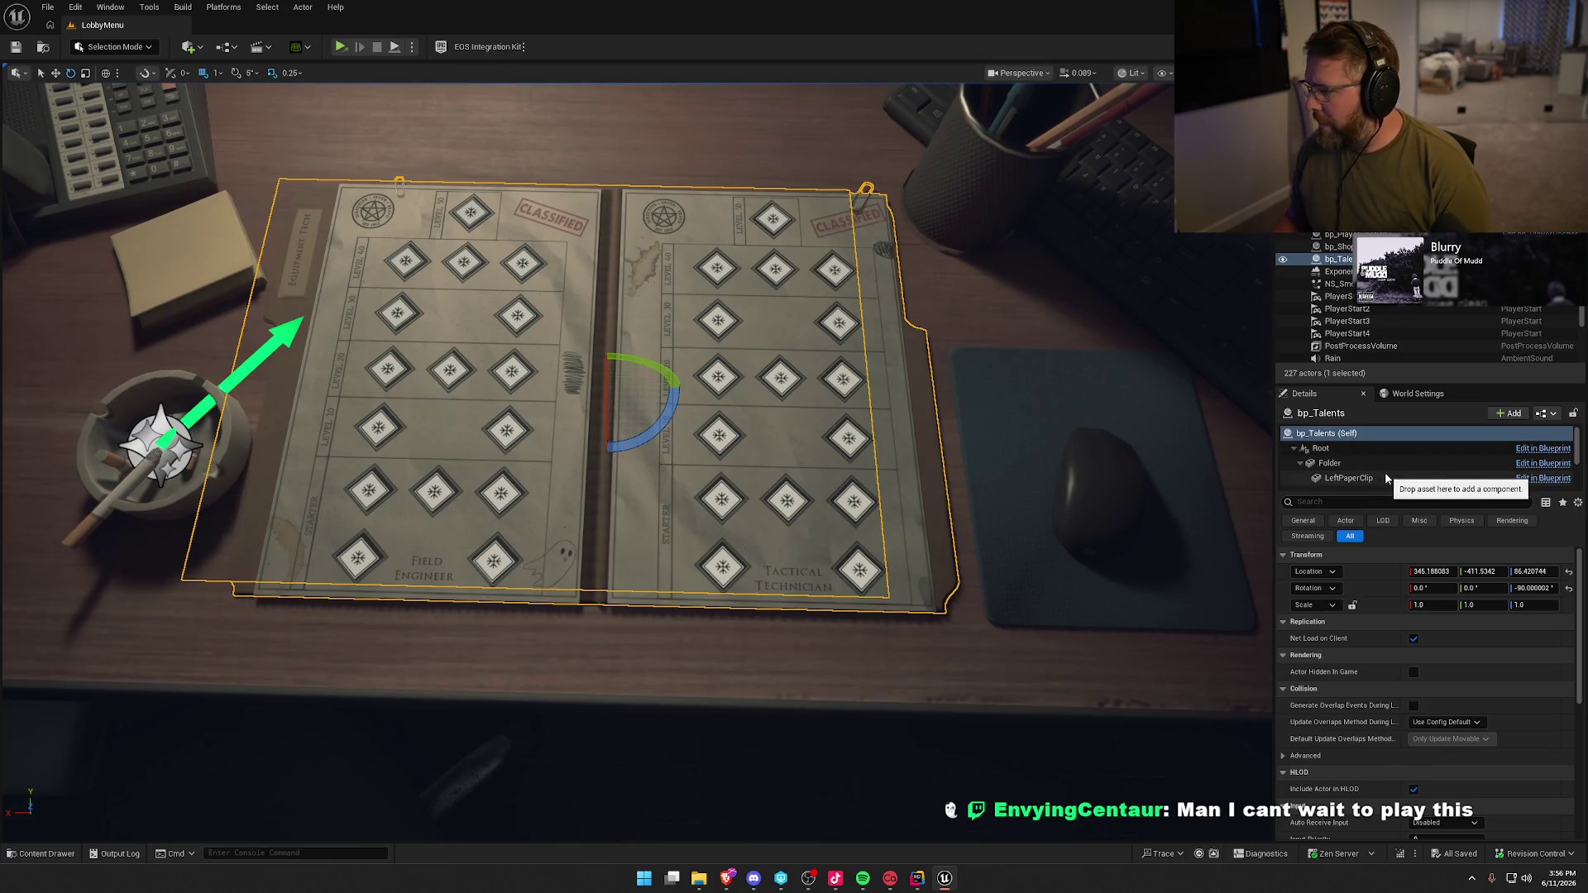
scroll(1389, 474, down, 2)
scroll(1390, 474, up, 2)
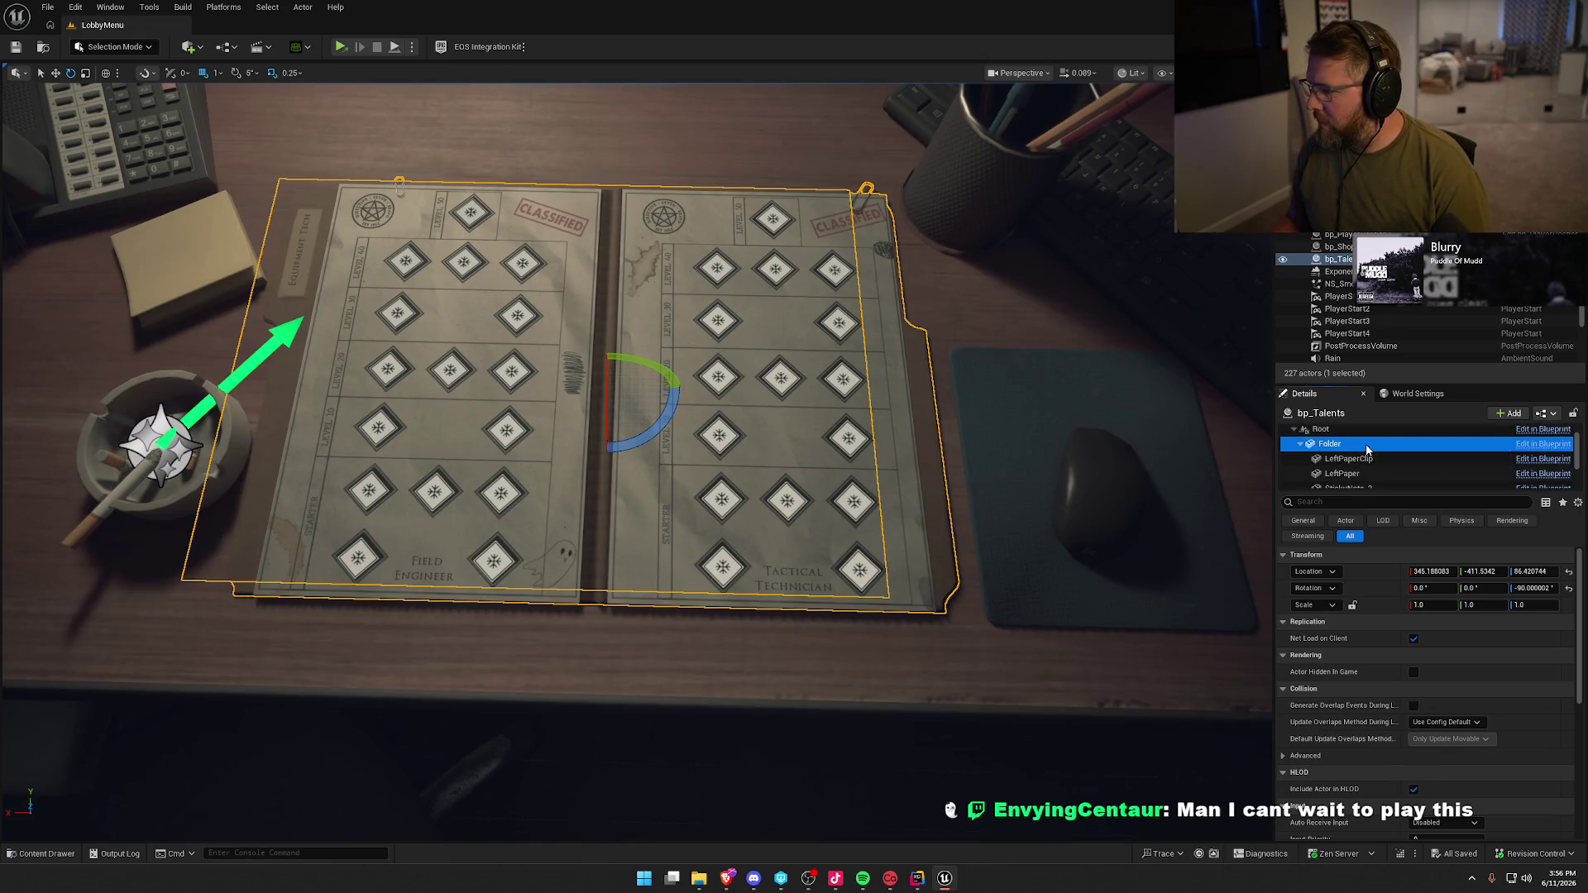
click(1406, 444)
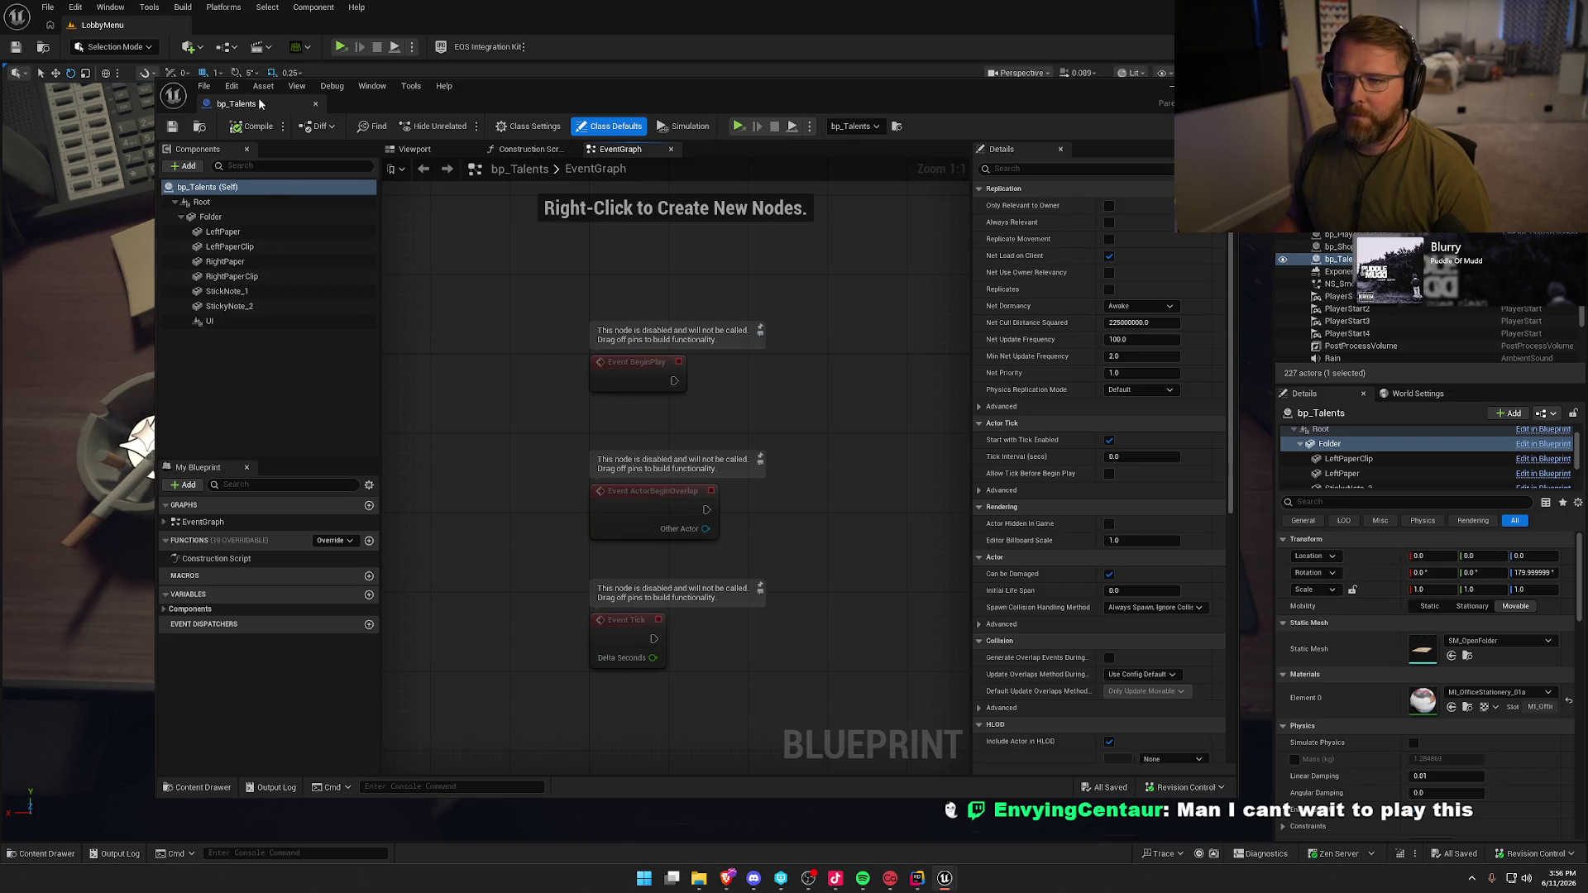
drag(249, 36, 255, 29)
click(362, 71)
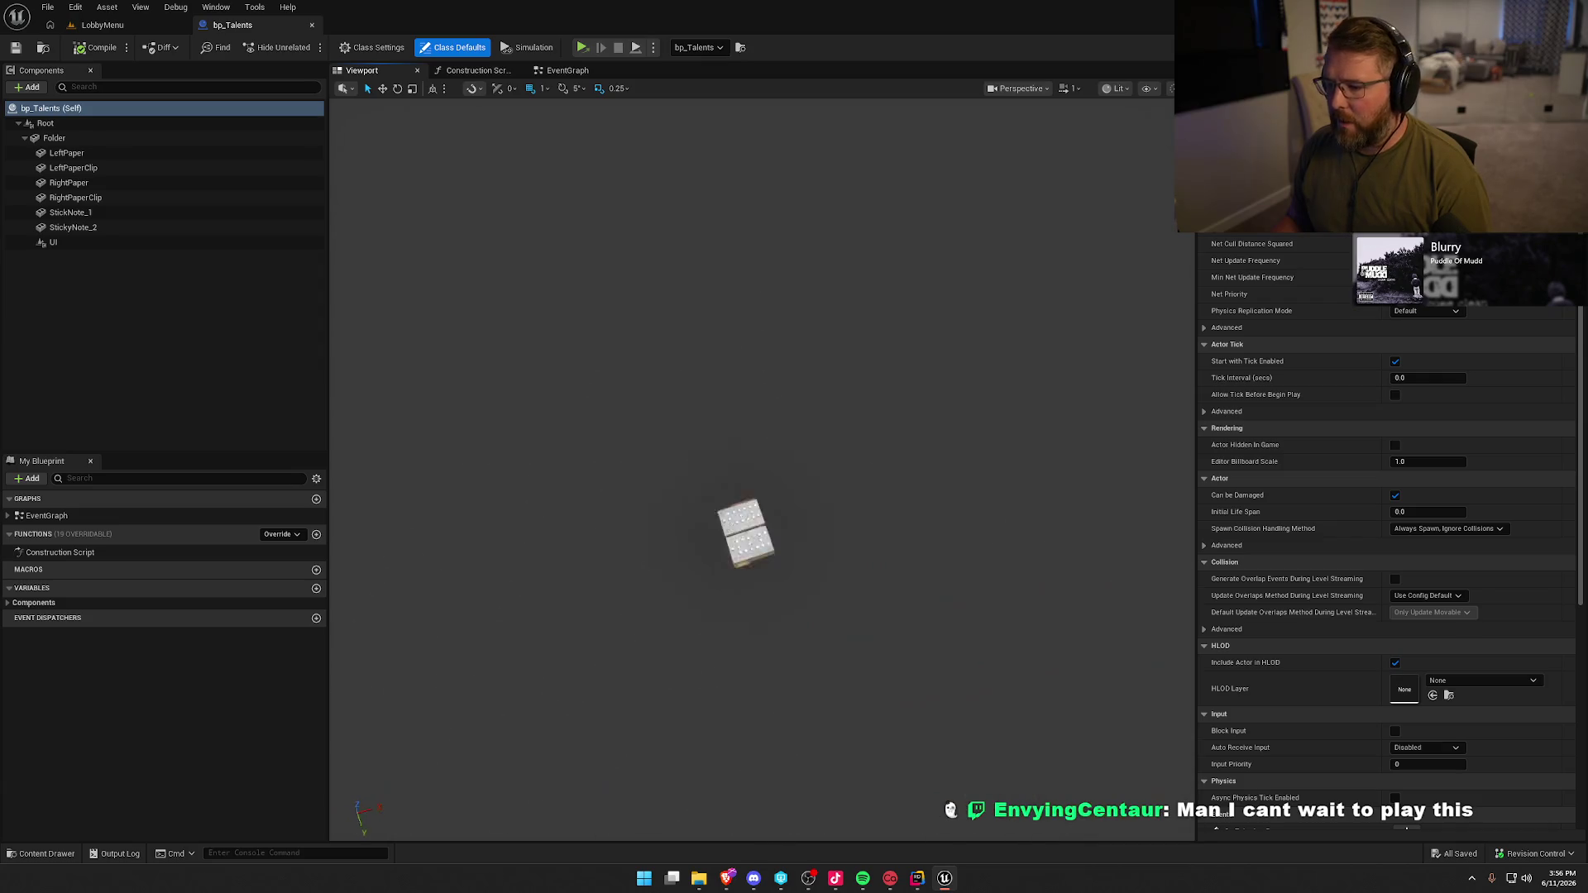
- Delete the StickNote_1 and StickyNote_2 components from bp_Talents
scroll(760, 463, down, 3)
mouse_move(736, 426)
mouse_down()
mouse_move(794, 417)
mouse_move(736, 426)
mouse_up()
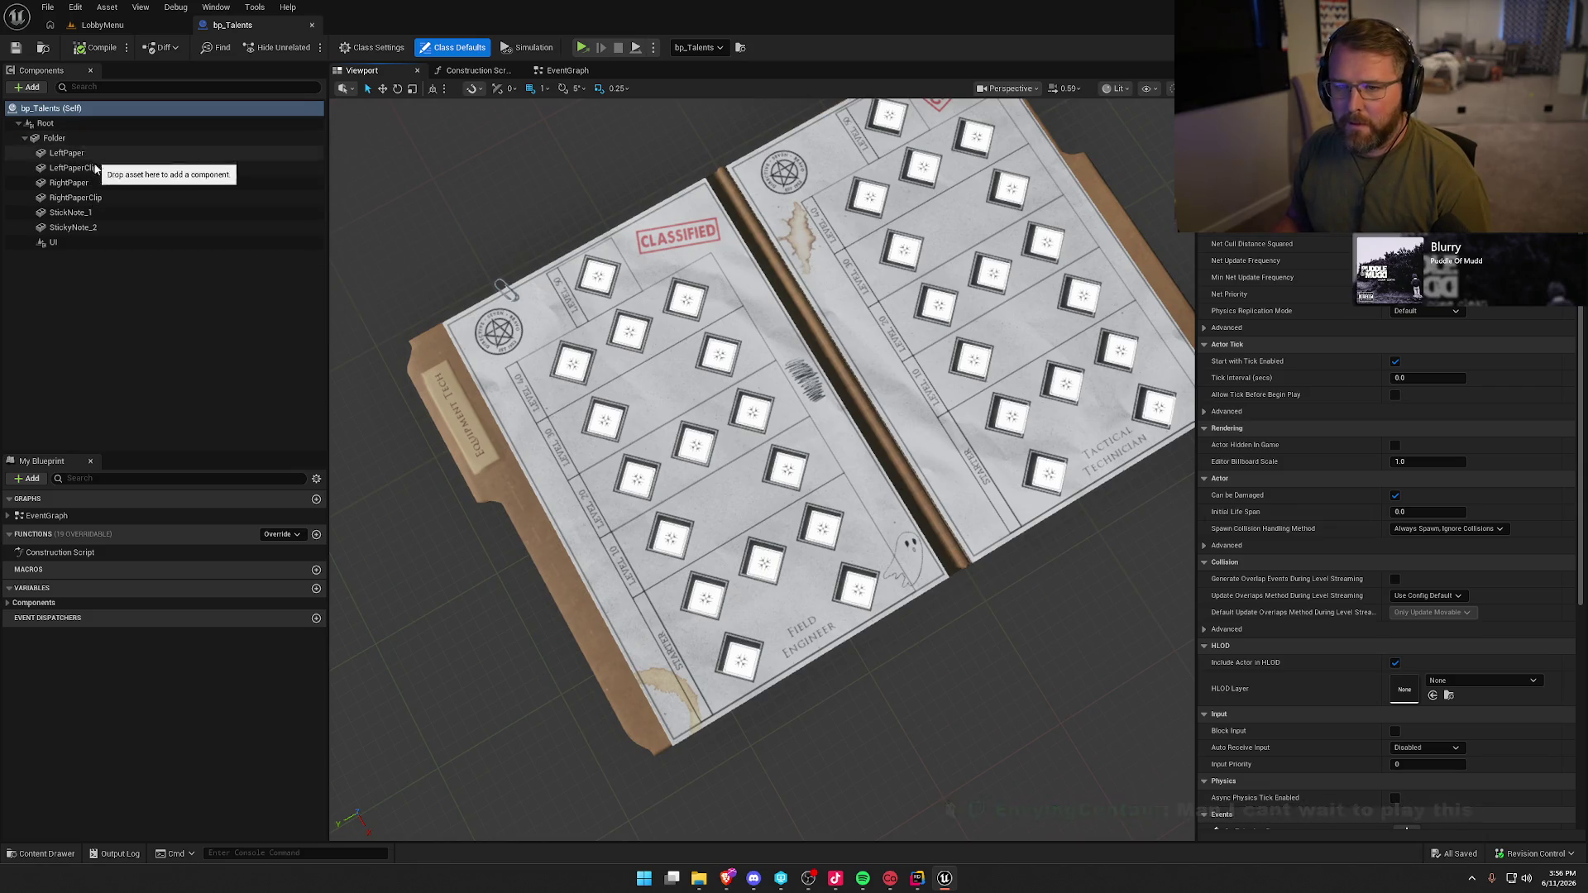
click(97, 212)
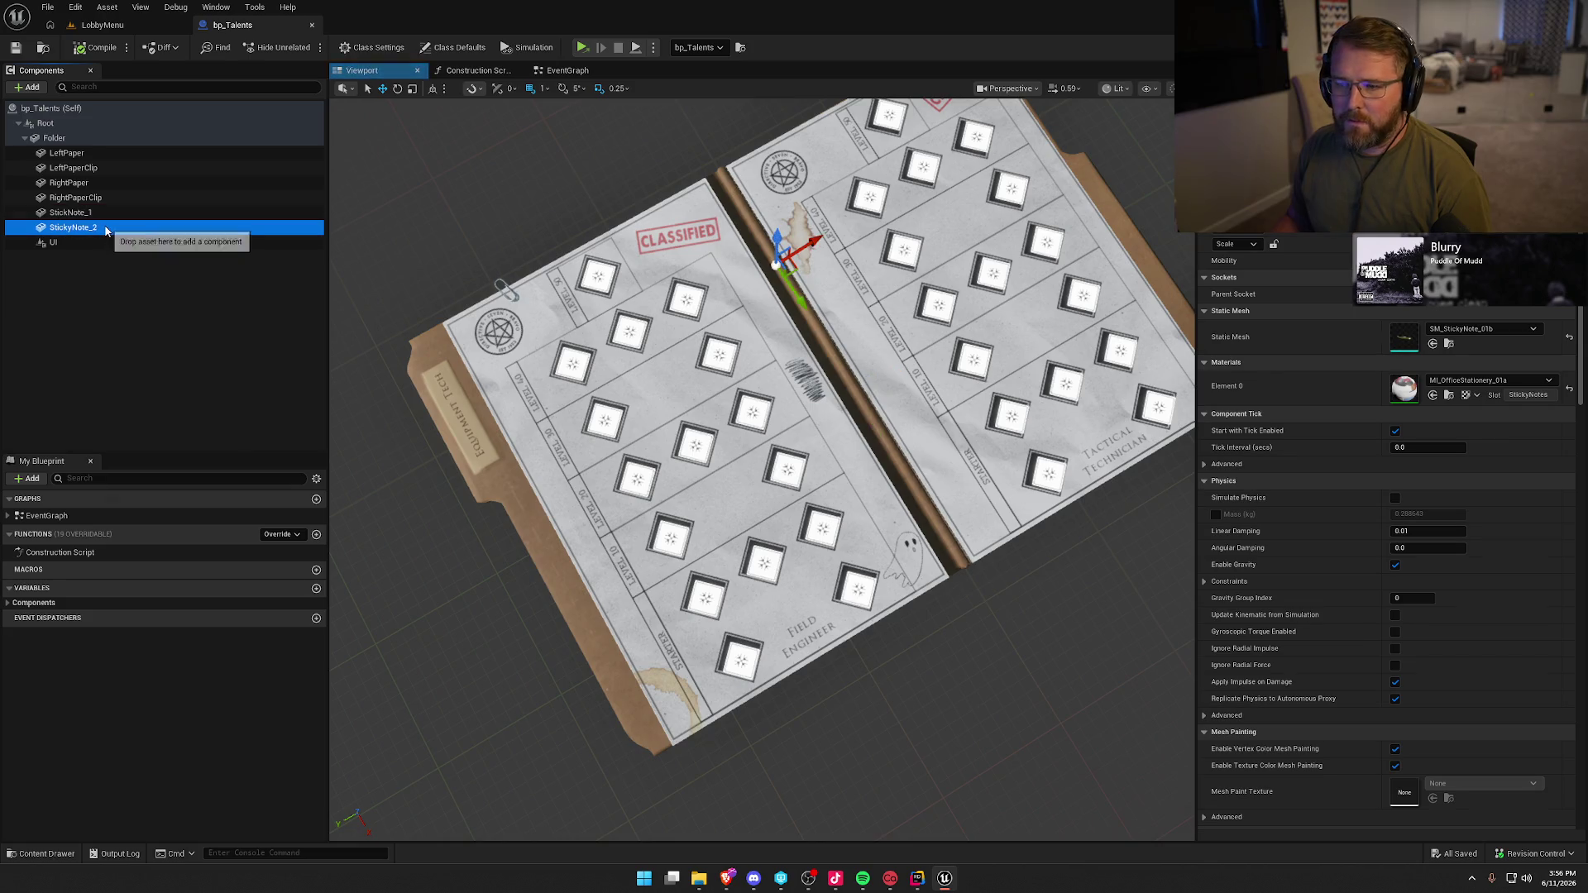
ctrl+click(101, 229)
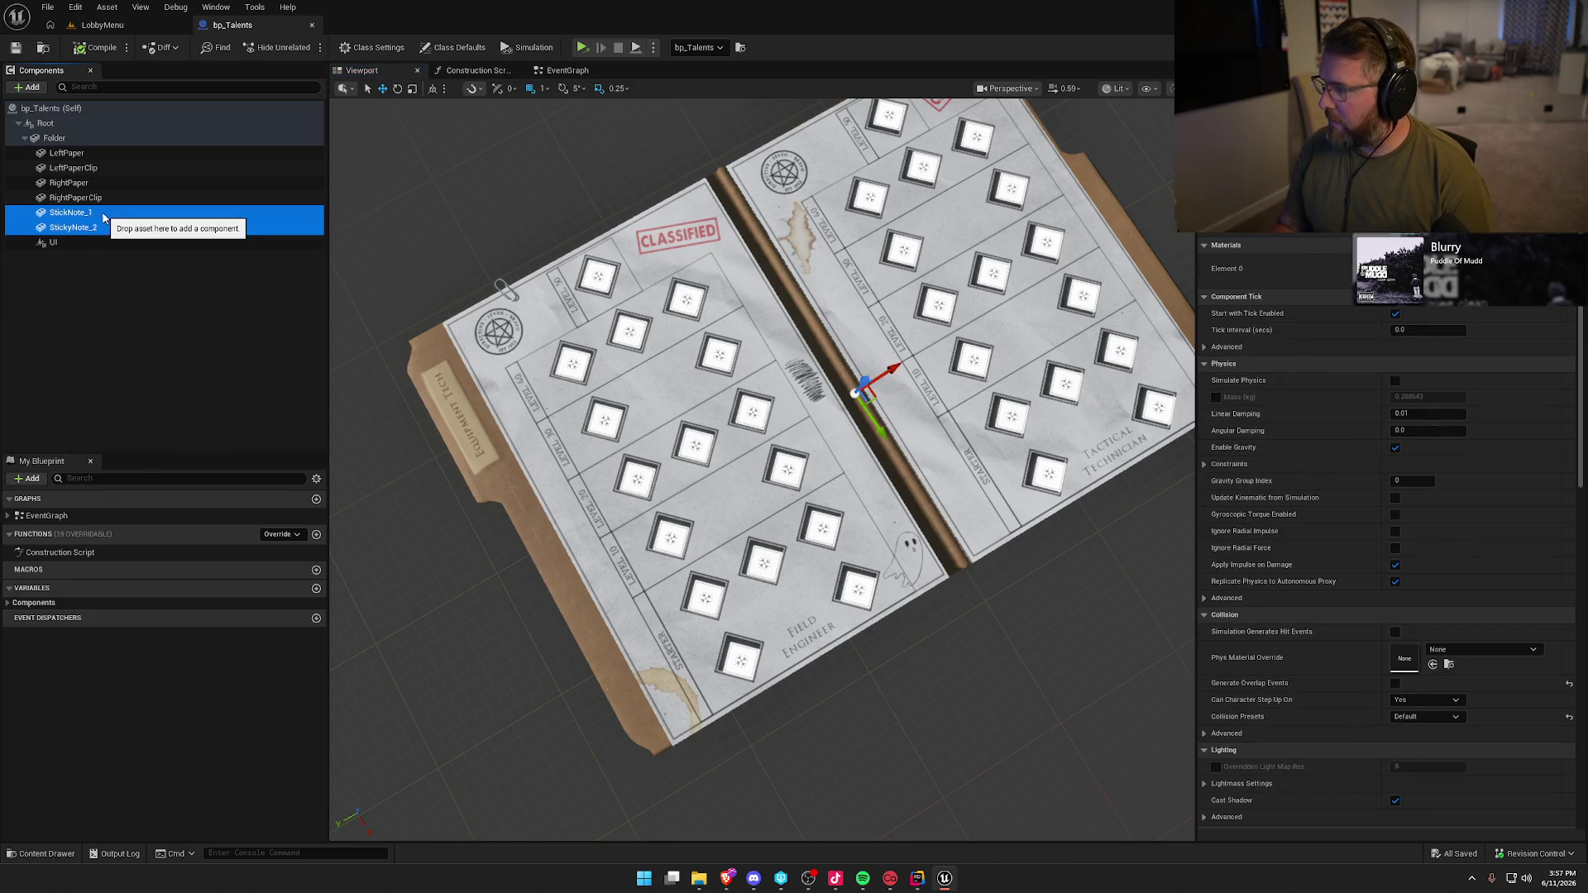
key(Delete)
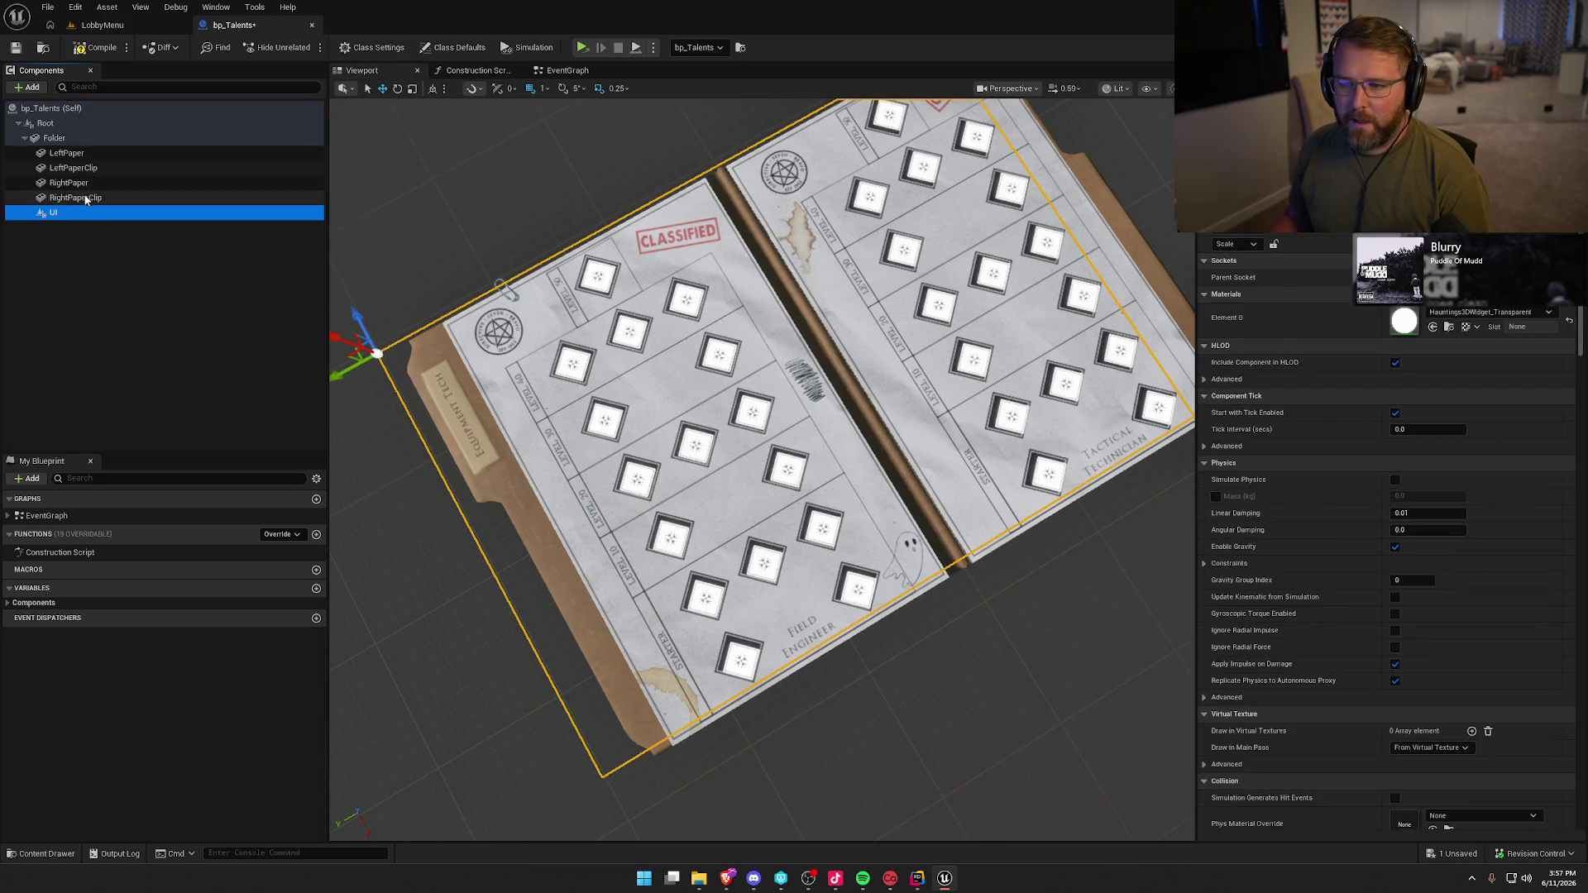
- Frame the right paper clip, then open the RightPaper component's M_Paper material
click(87, 202)
key(f)
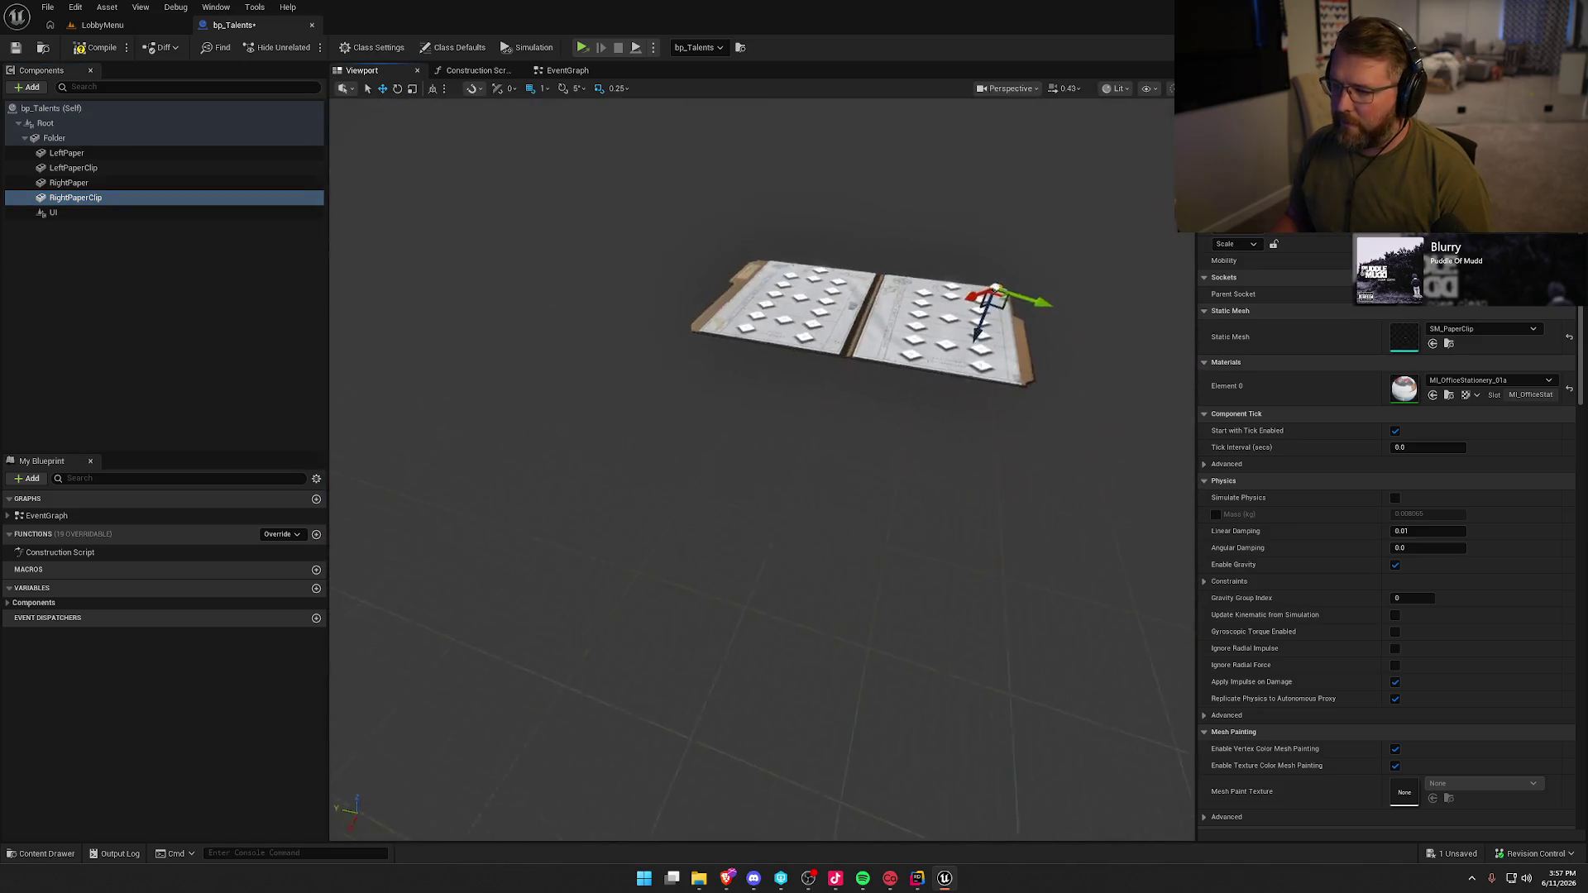
scroll(761, 463, up, 5)
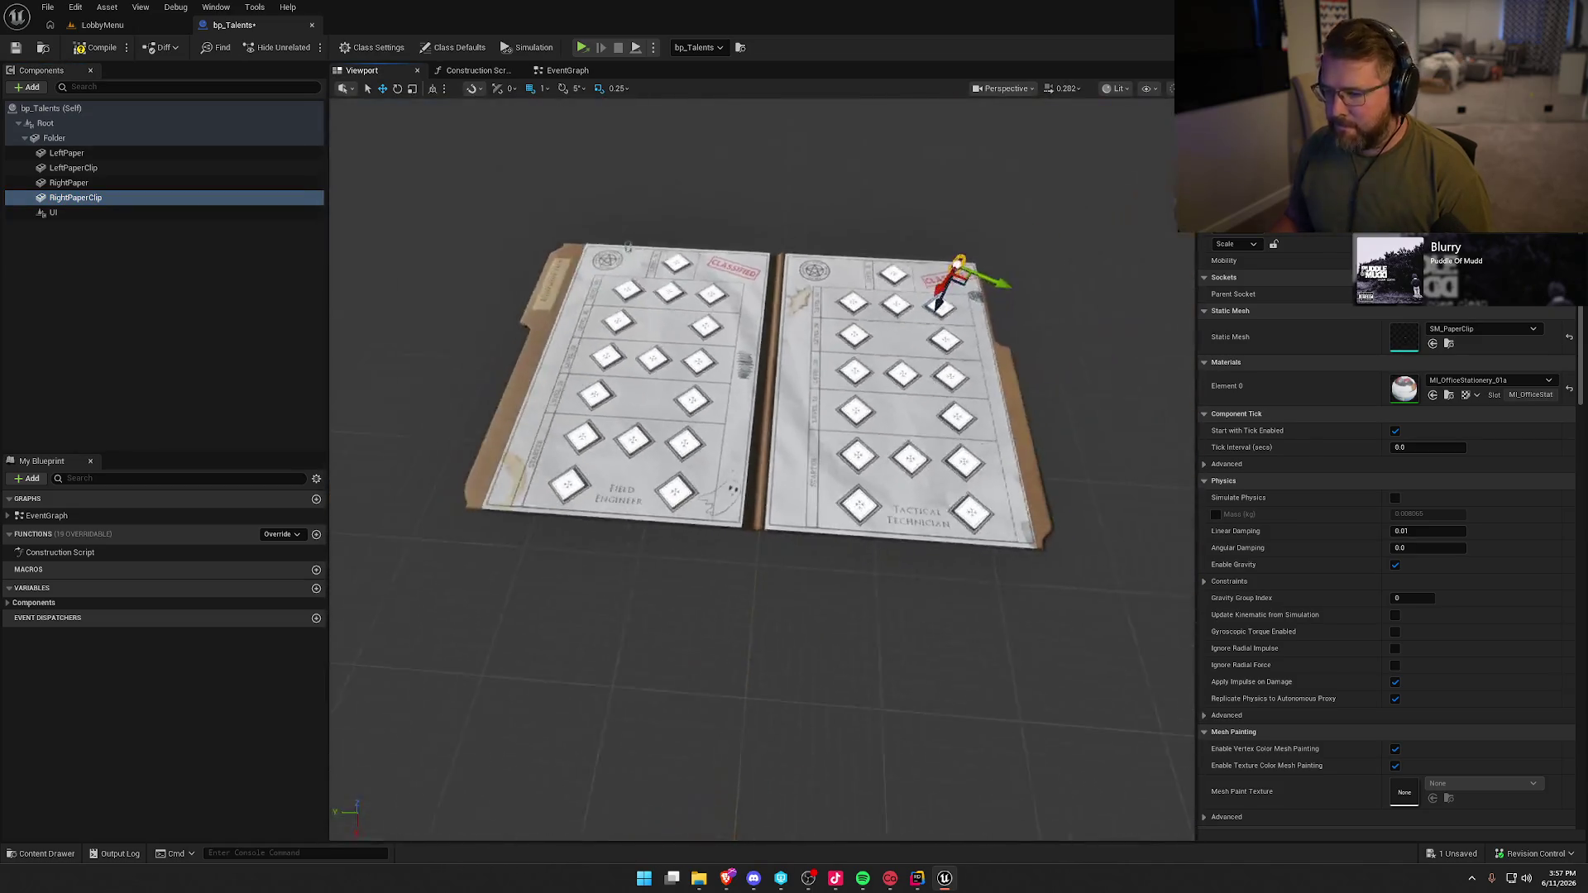
scroll(761, 463, down, 5)
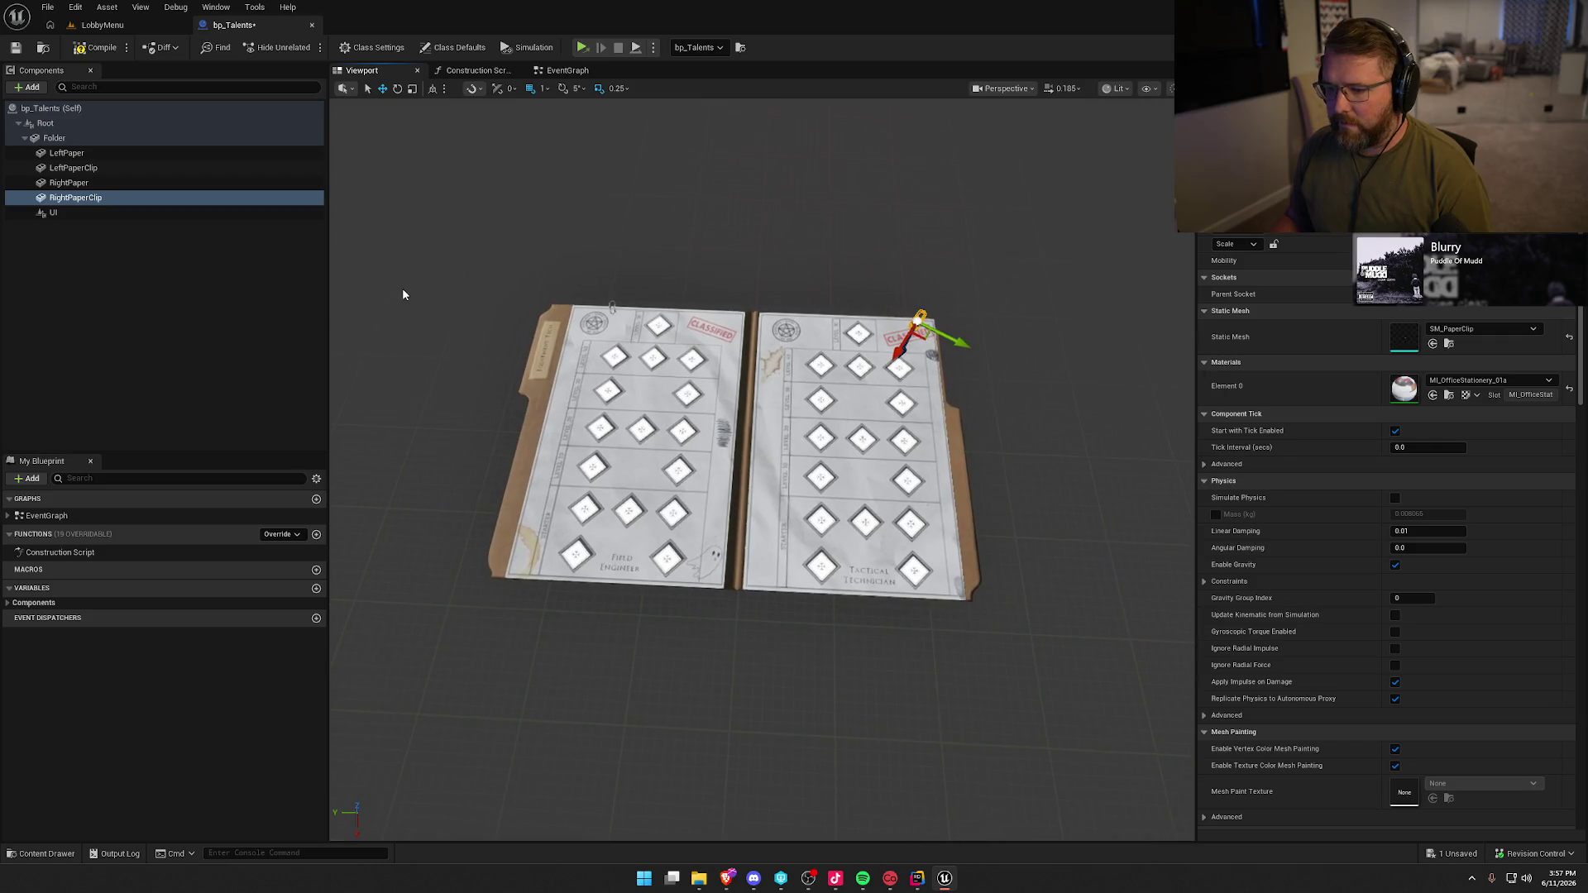
click(94, 183)
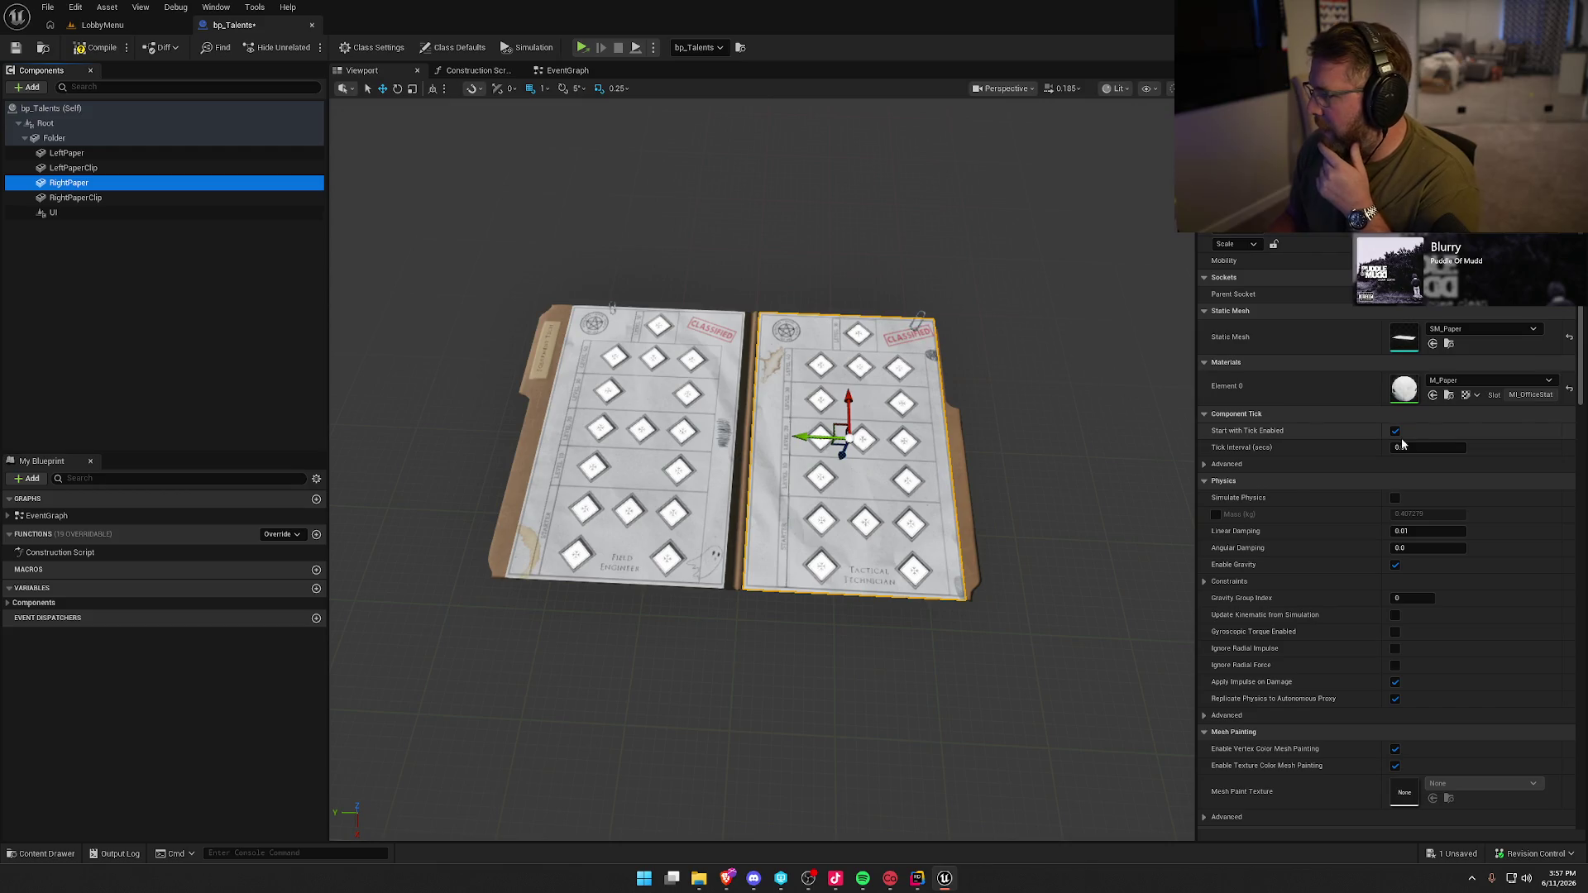
double_click(1405, 387)
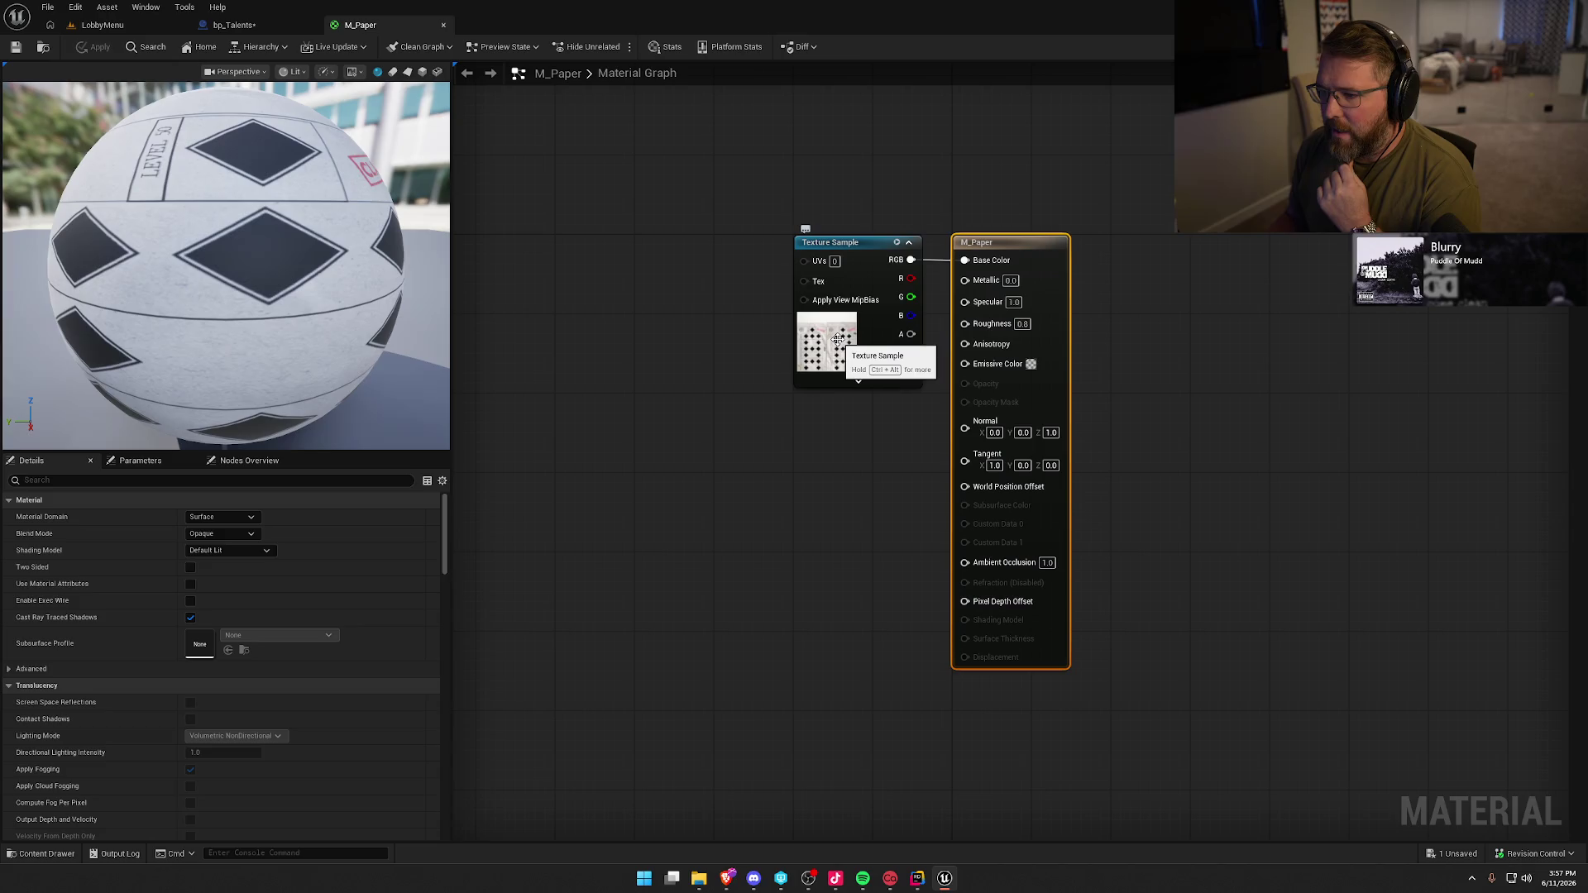
click(837, 339)
key(ctrl+b)
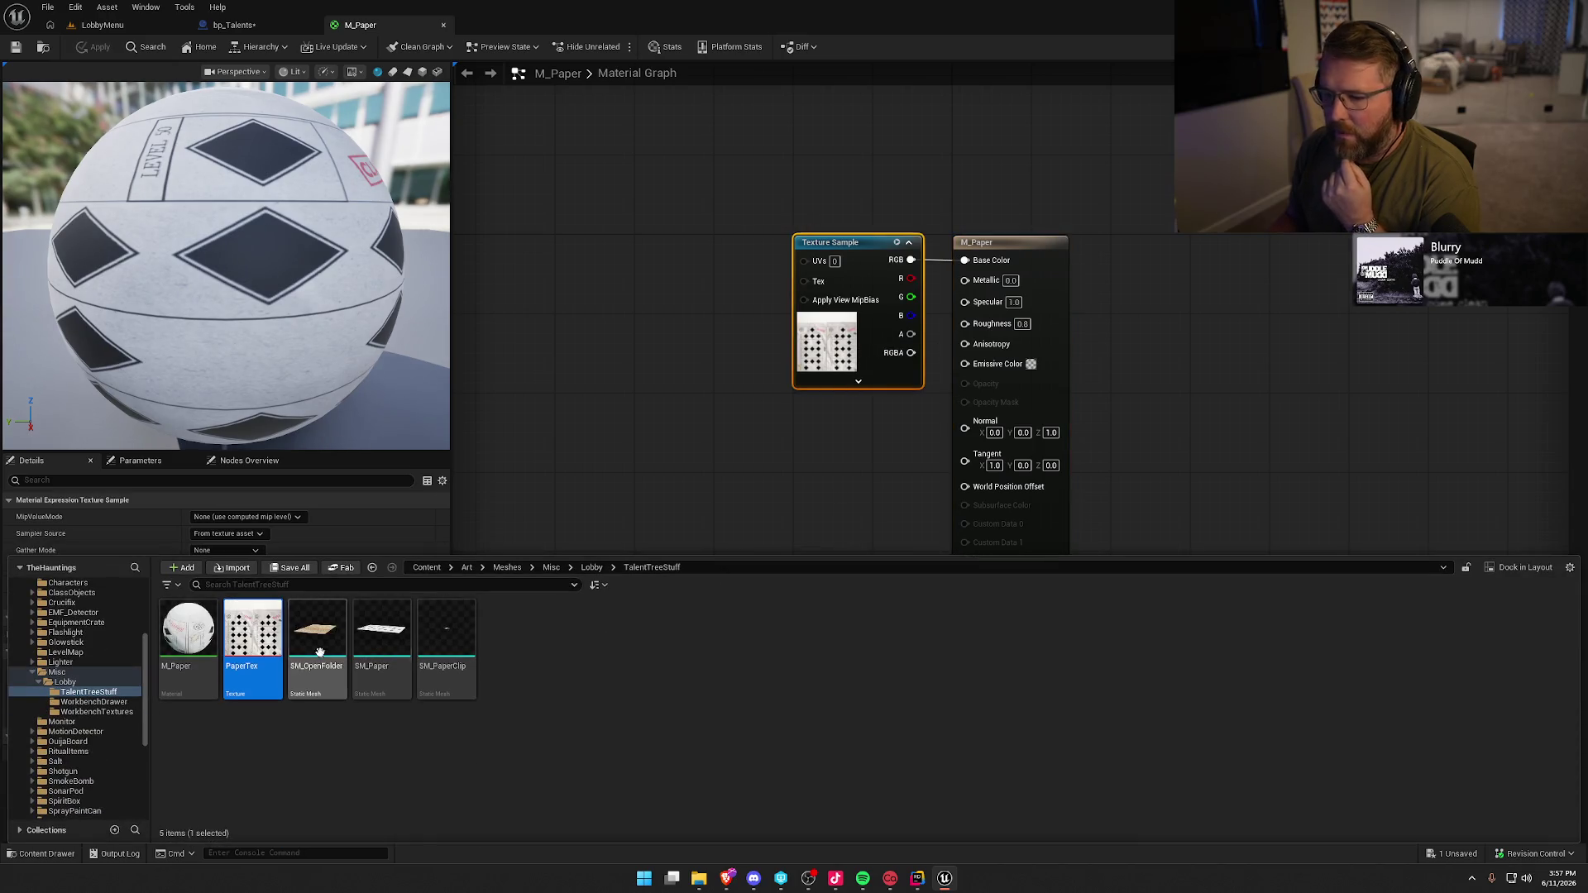
double_click(240, 637)
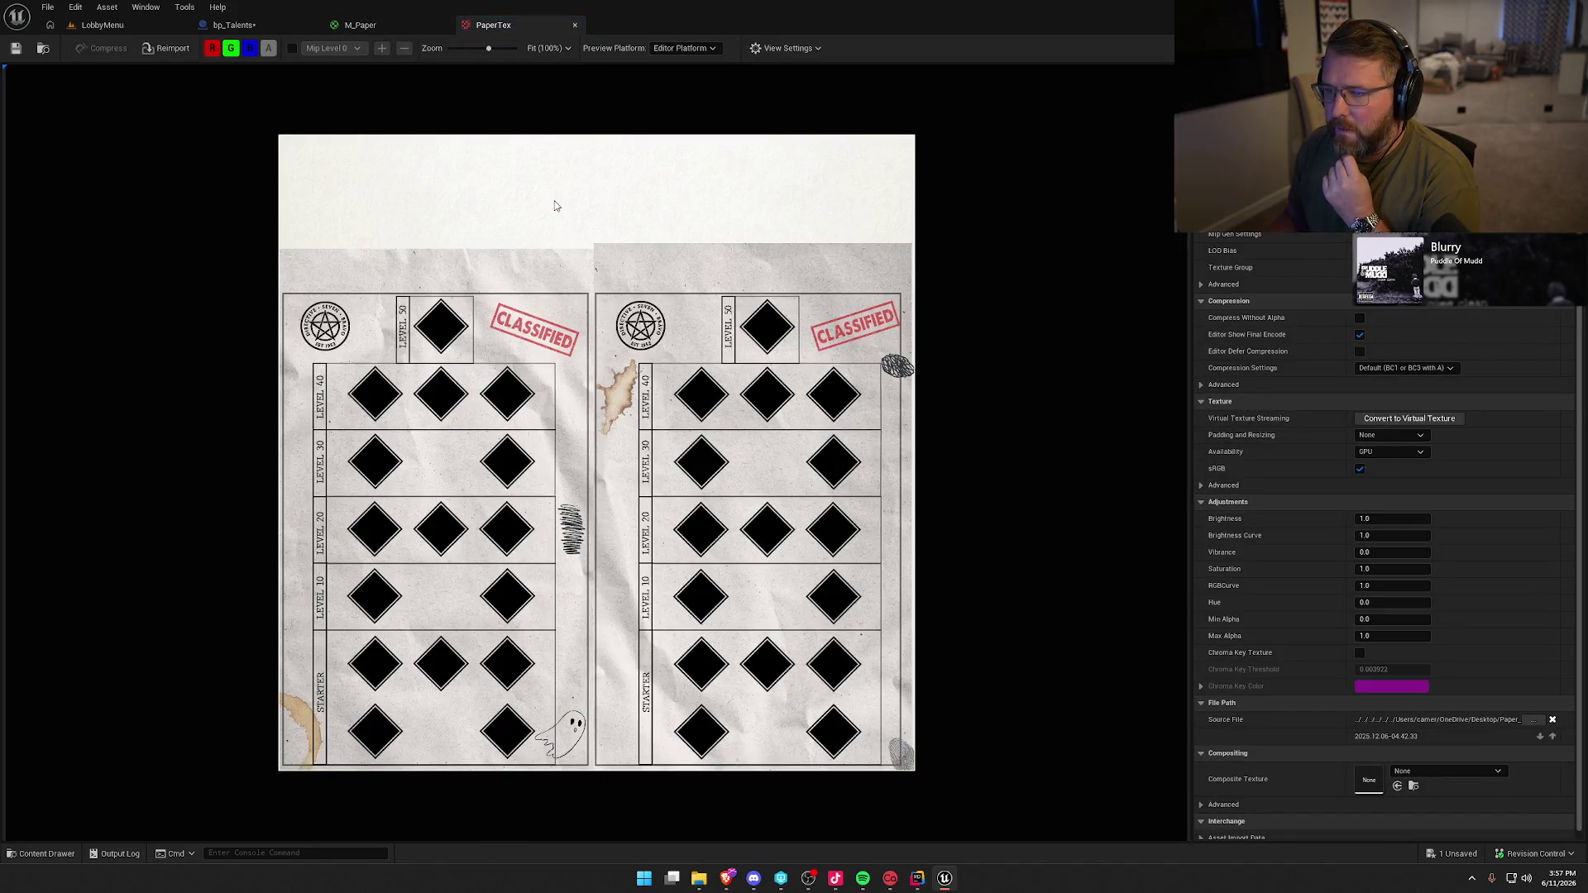
middle_click(522, 28)
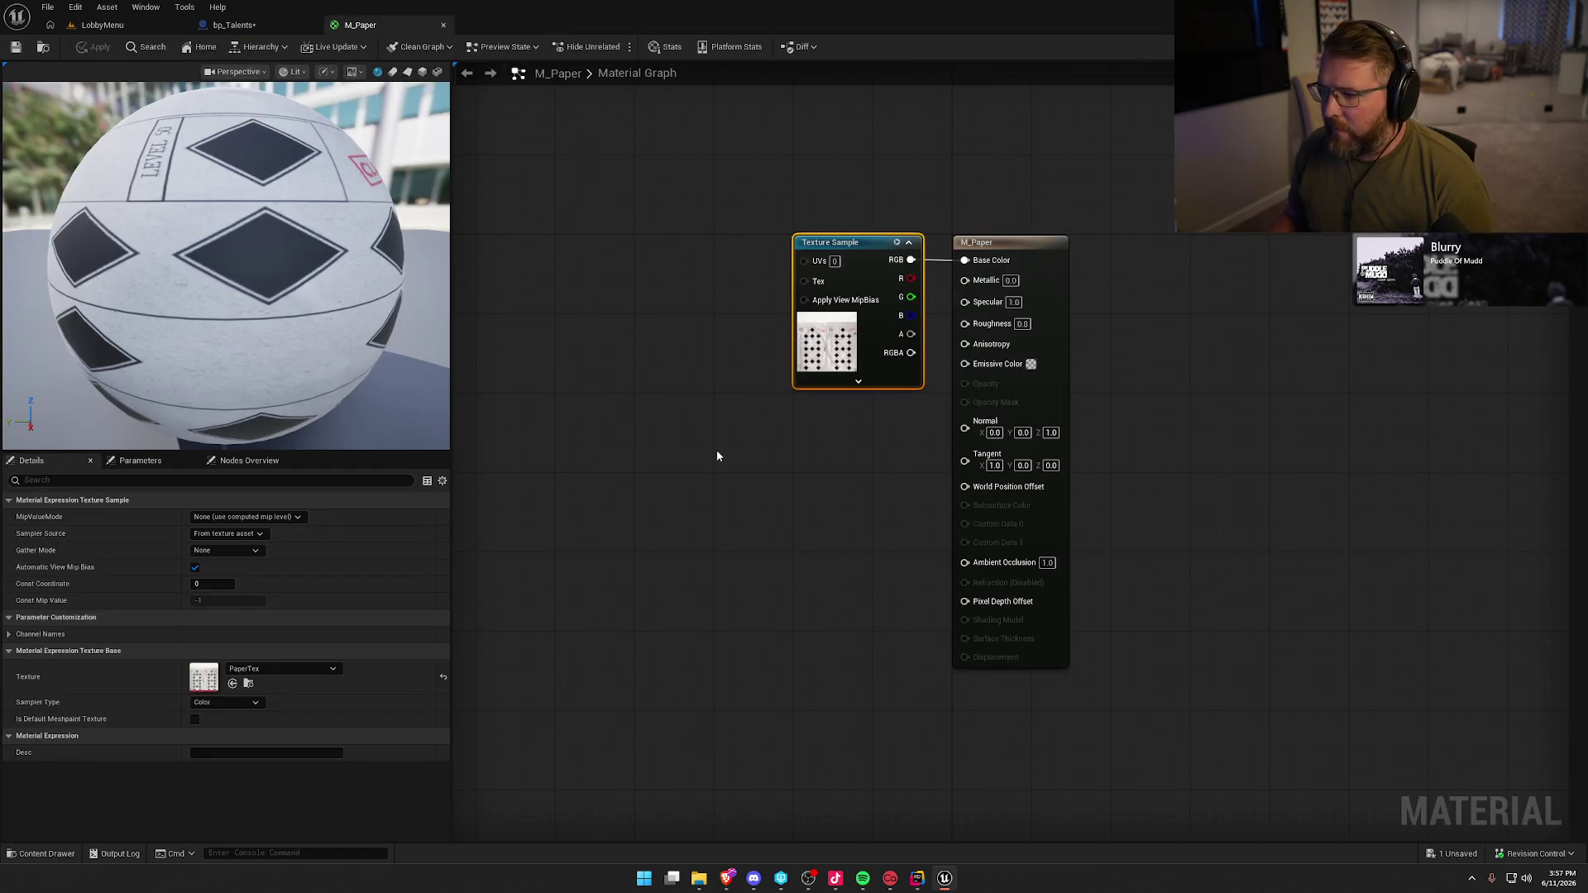
click(421, 72)
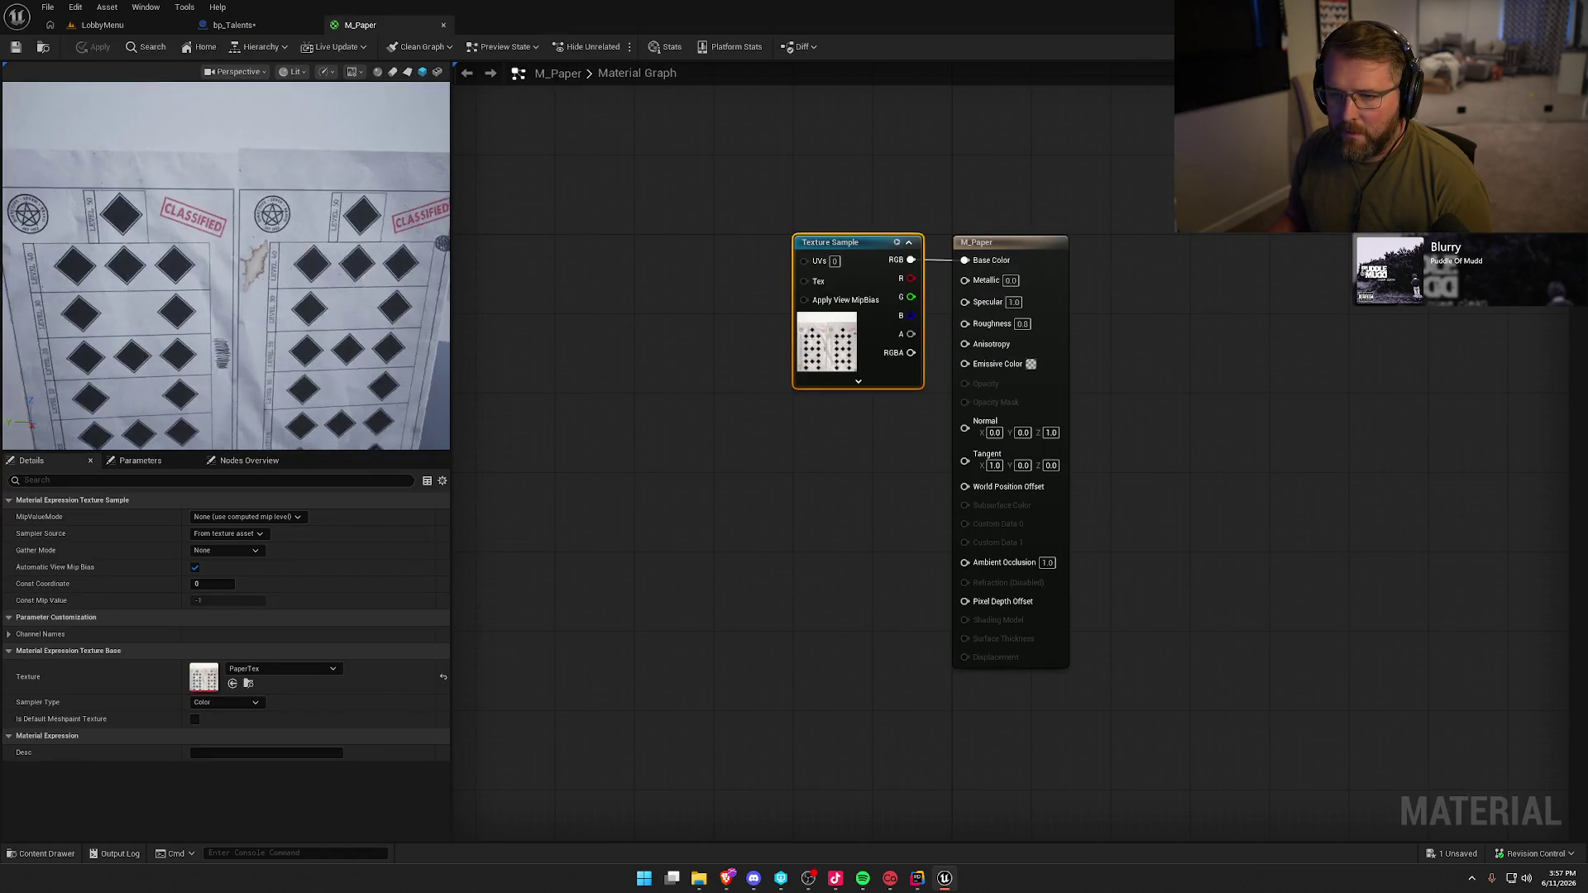
scroll(306, 312, down, 3)
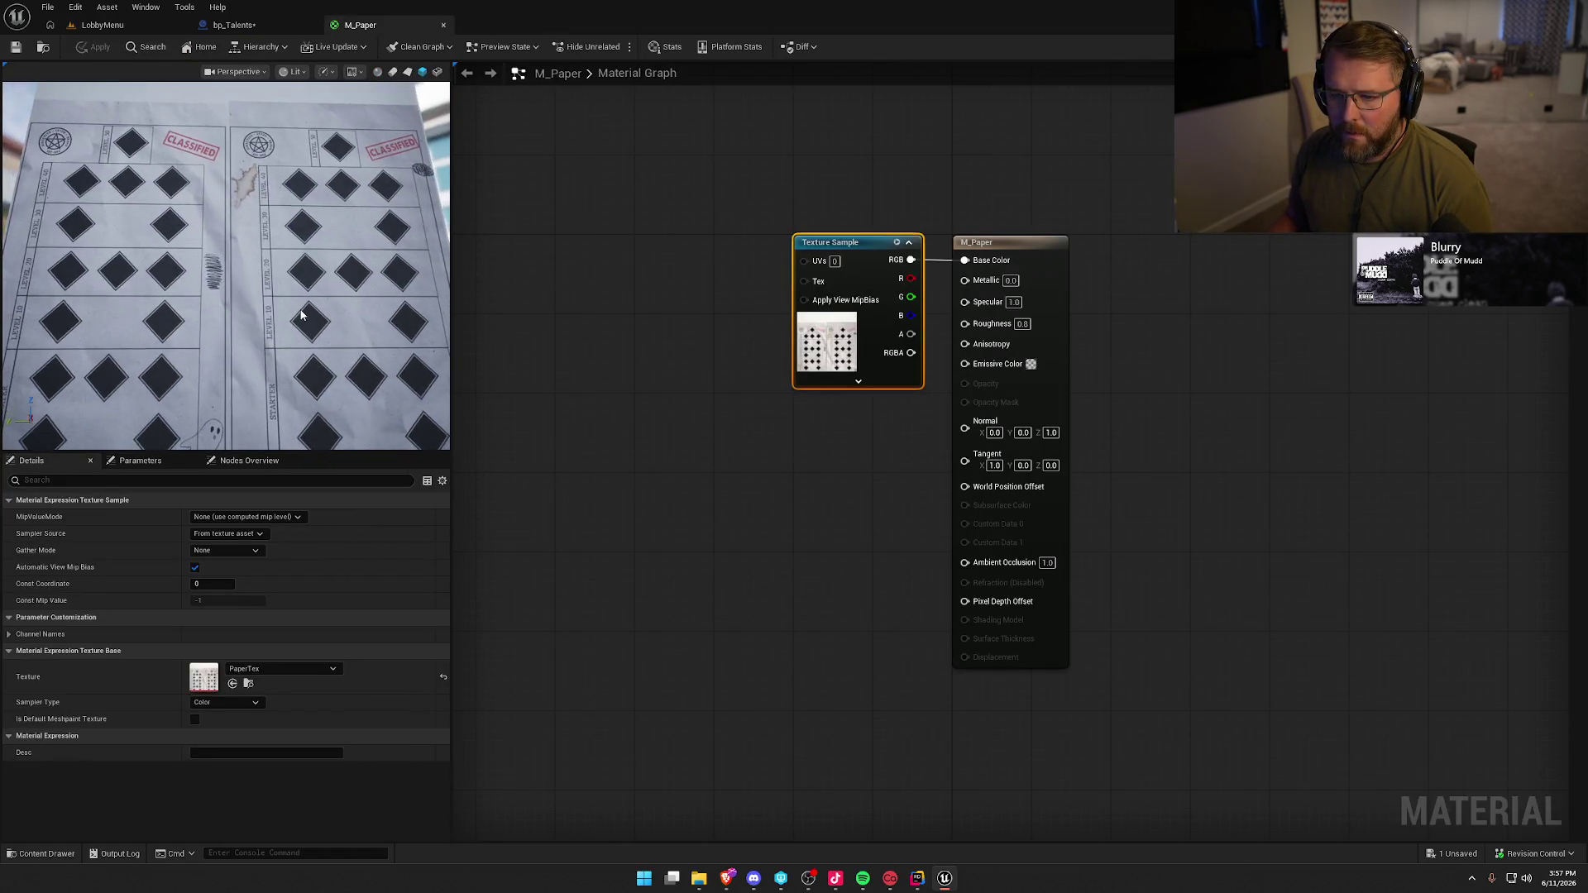
middle_click(364, 26)
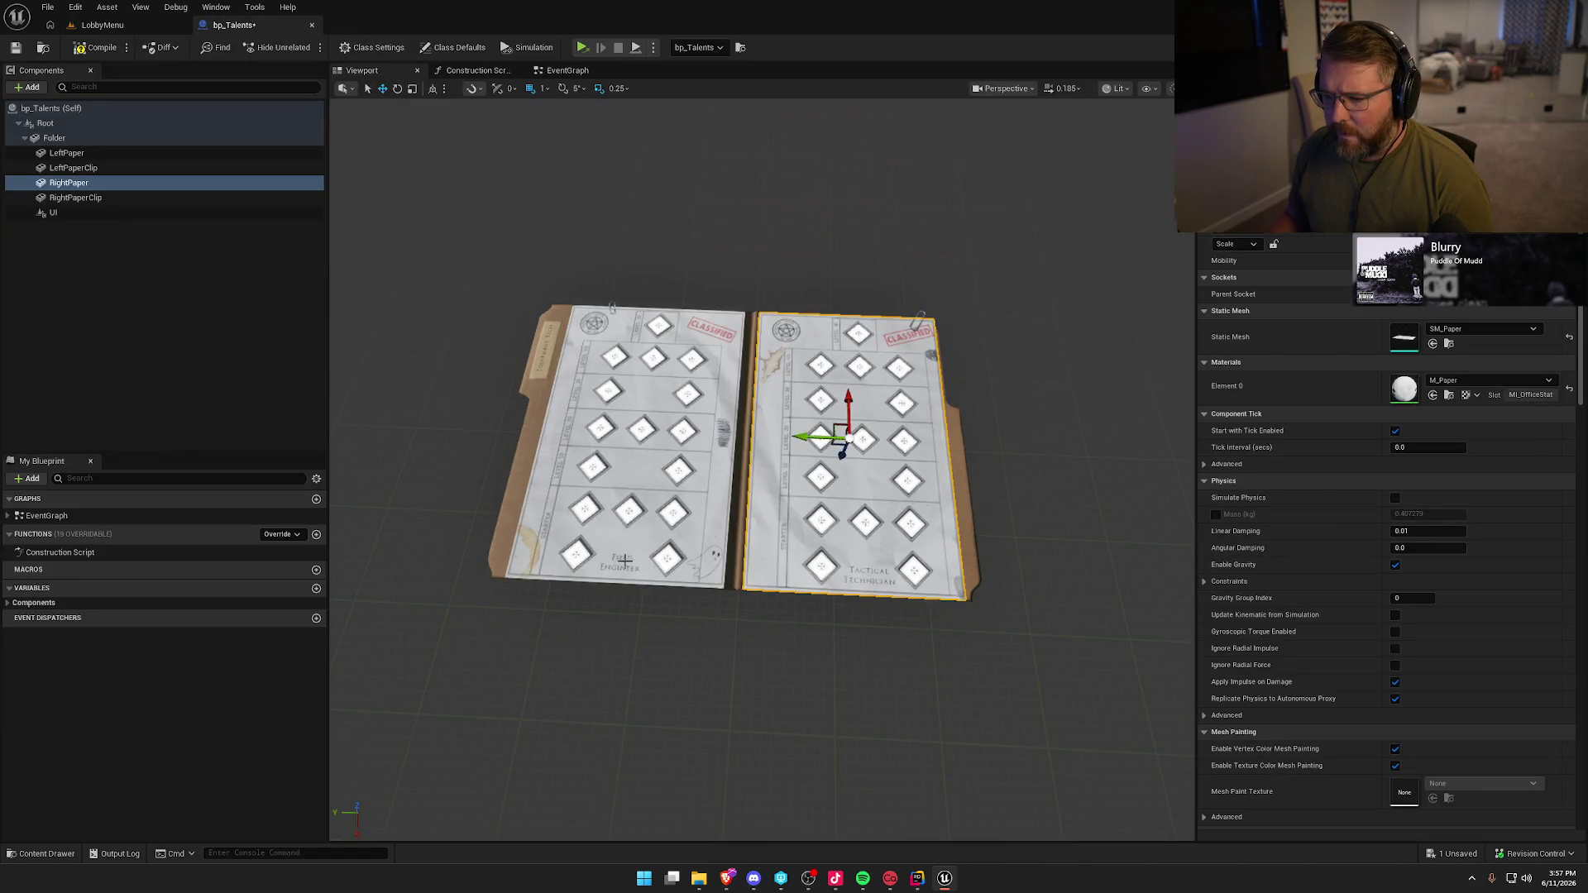
- Select the UI component and browse to its UI_TalentTree widget class in the Content Drawer
click(206, 213)
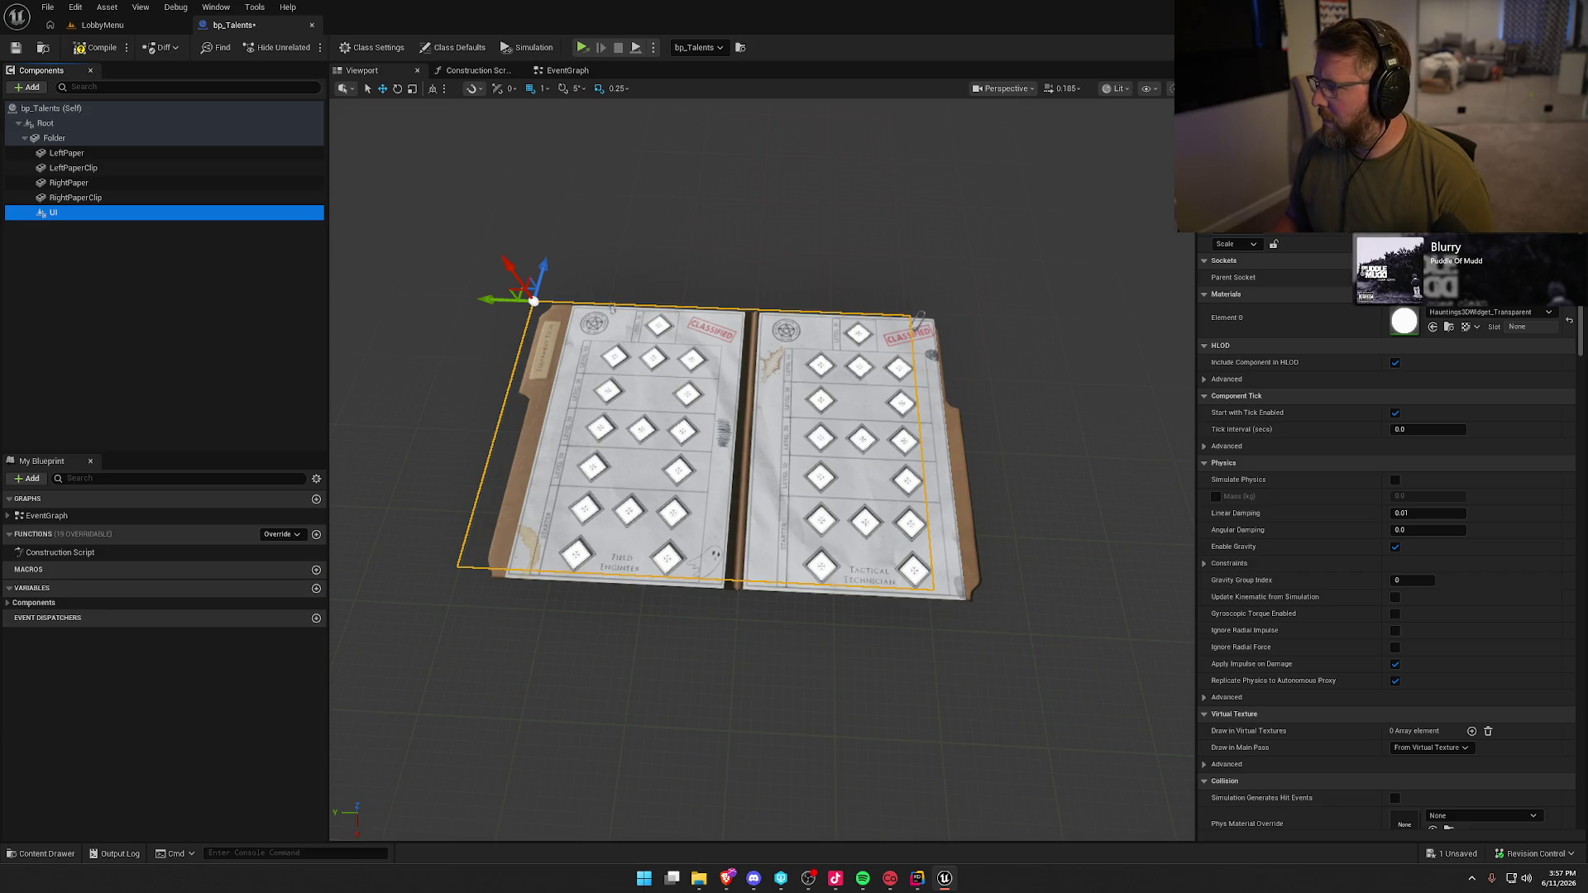
text(vis)
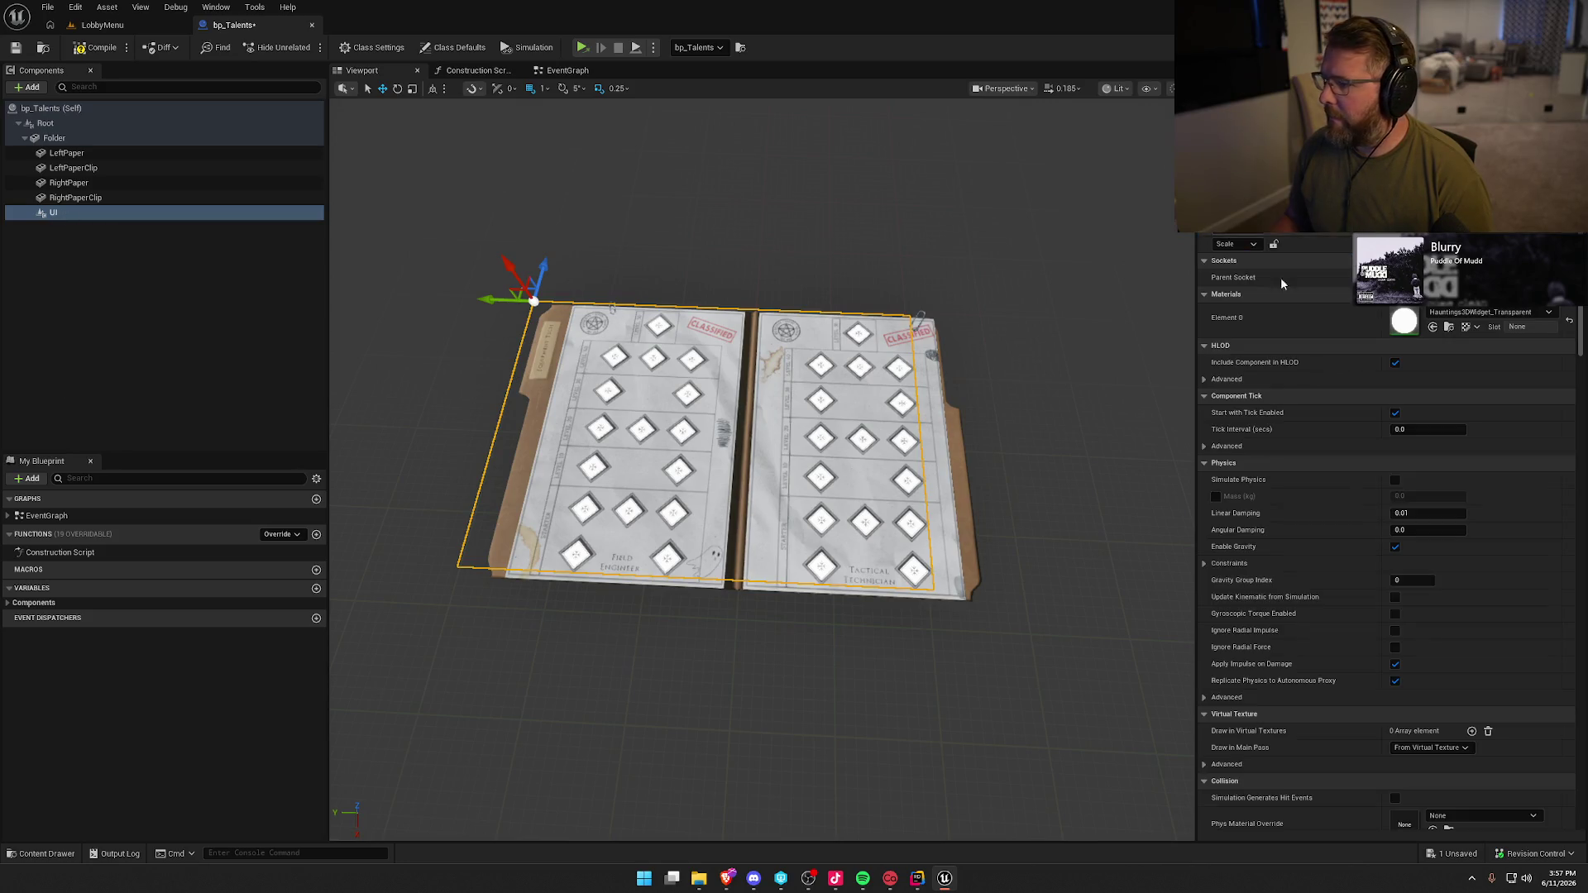
scroll(1364, 547, down, 5)
scroll(1361, 545, down, 10)
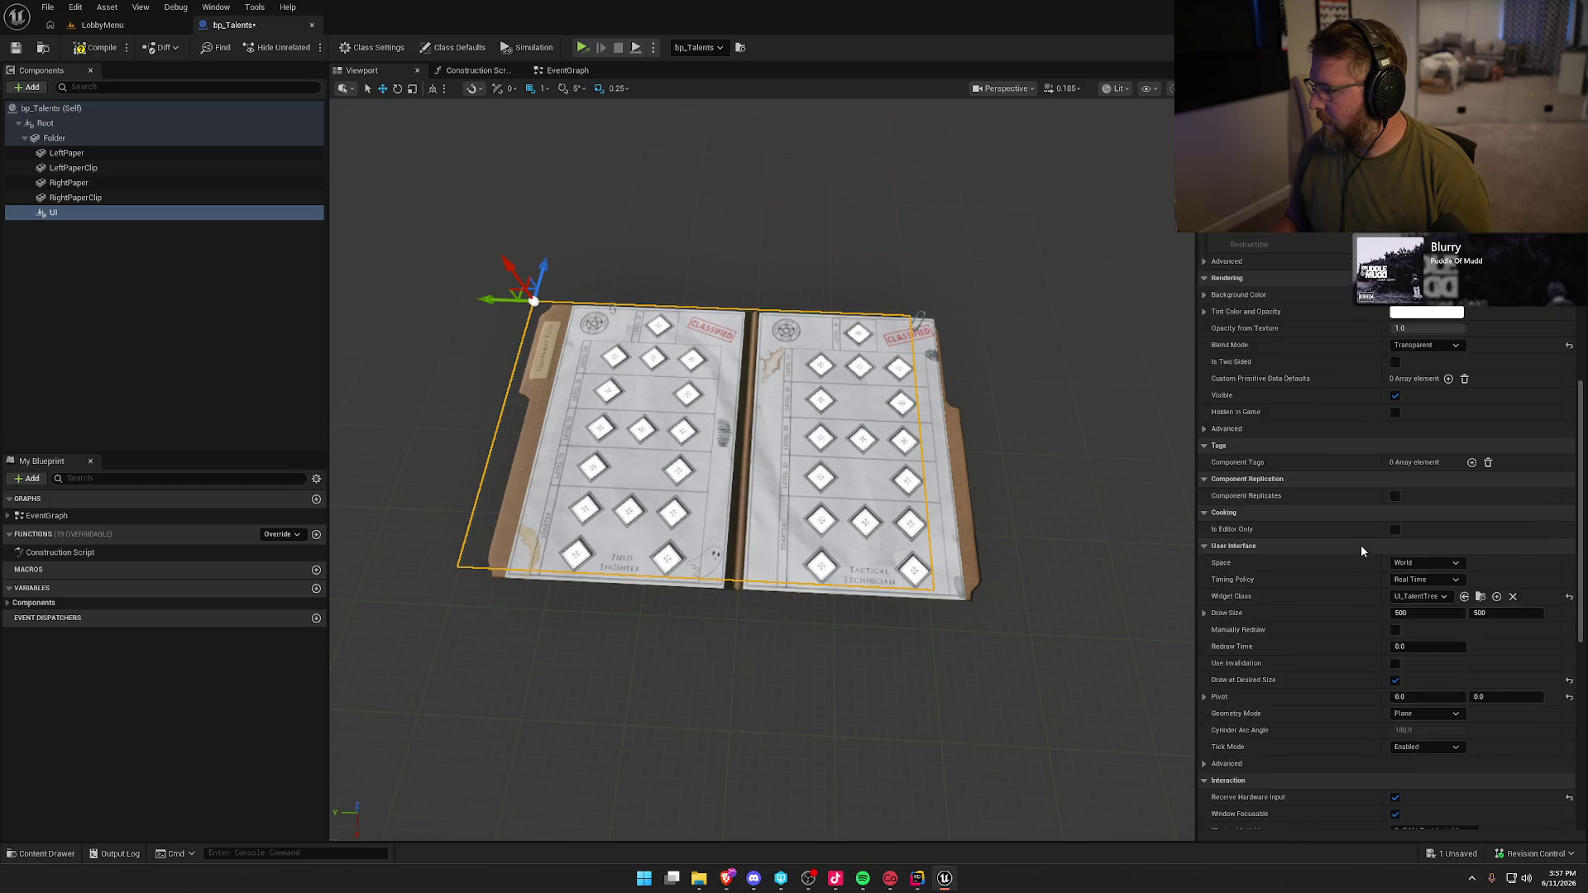
click(1480, 318)
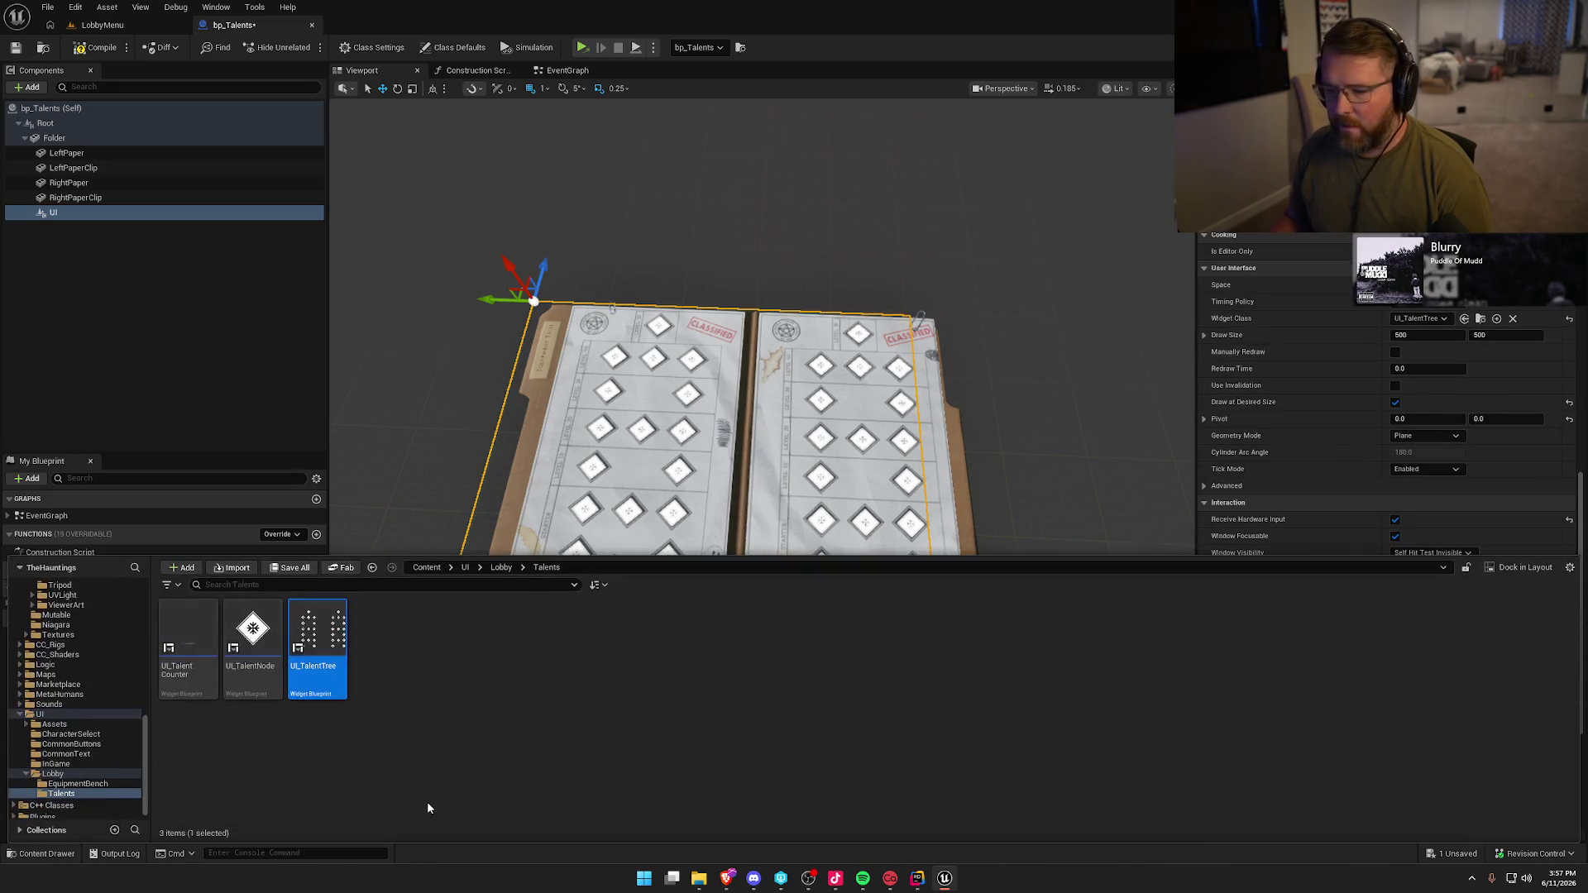
- Open UI_TalentTree and change the Field Engineer title text to 'Super Cool Spec'
double_click(318, 641)
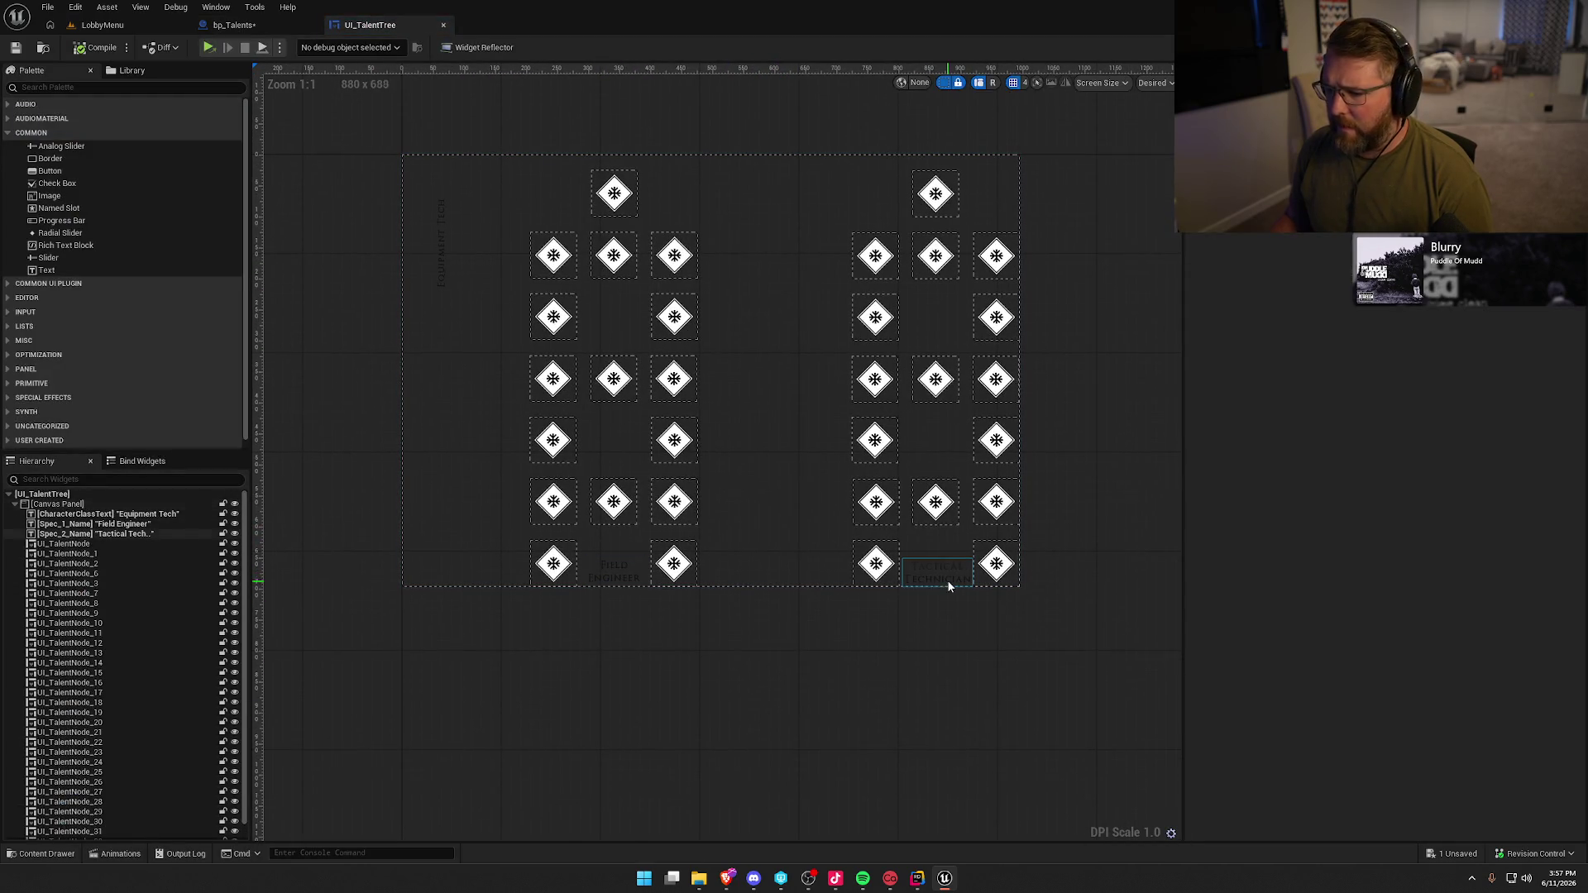
click(623, 566)
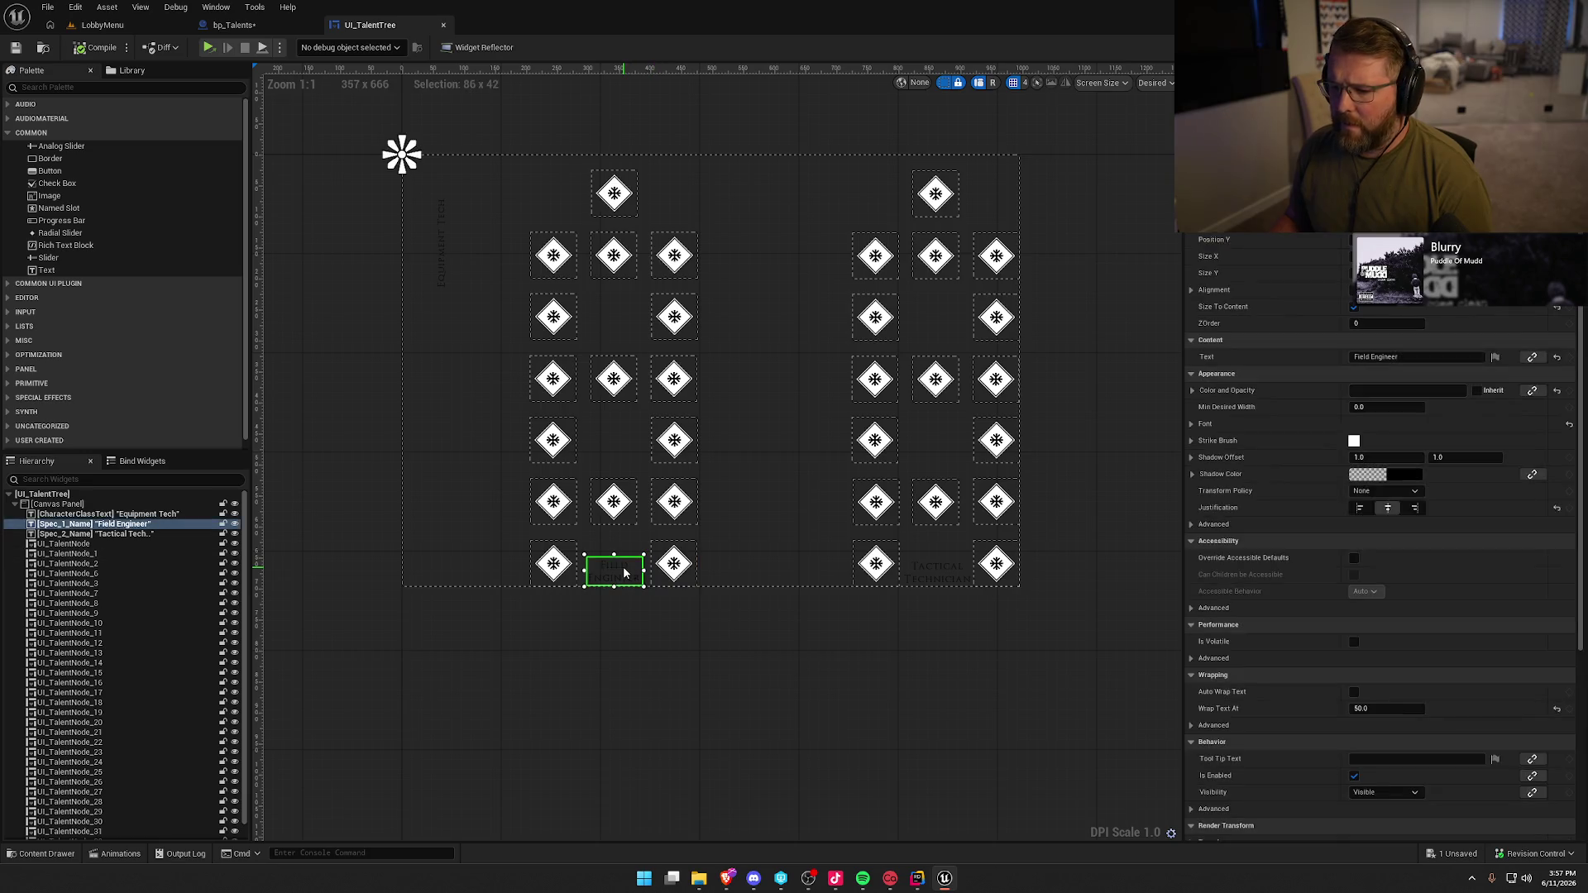
click(1406, 357)
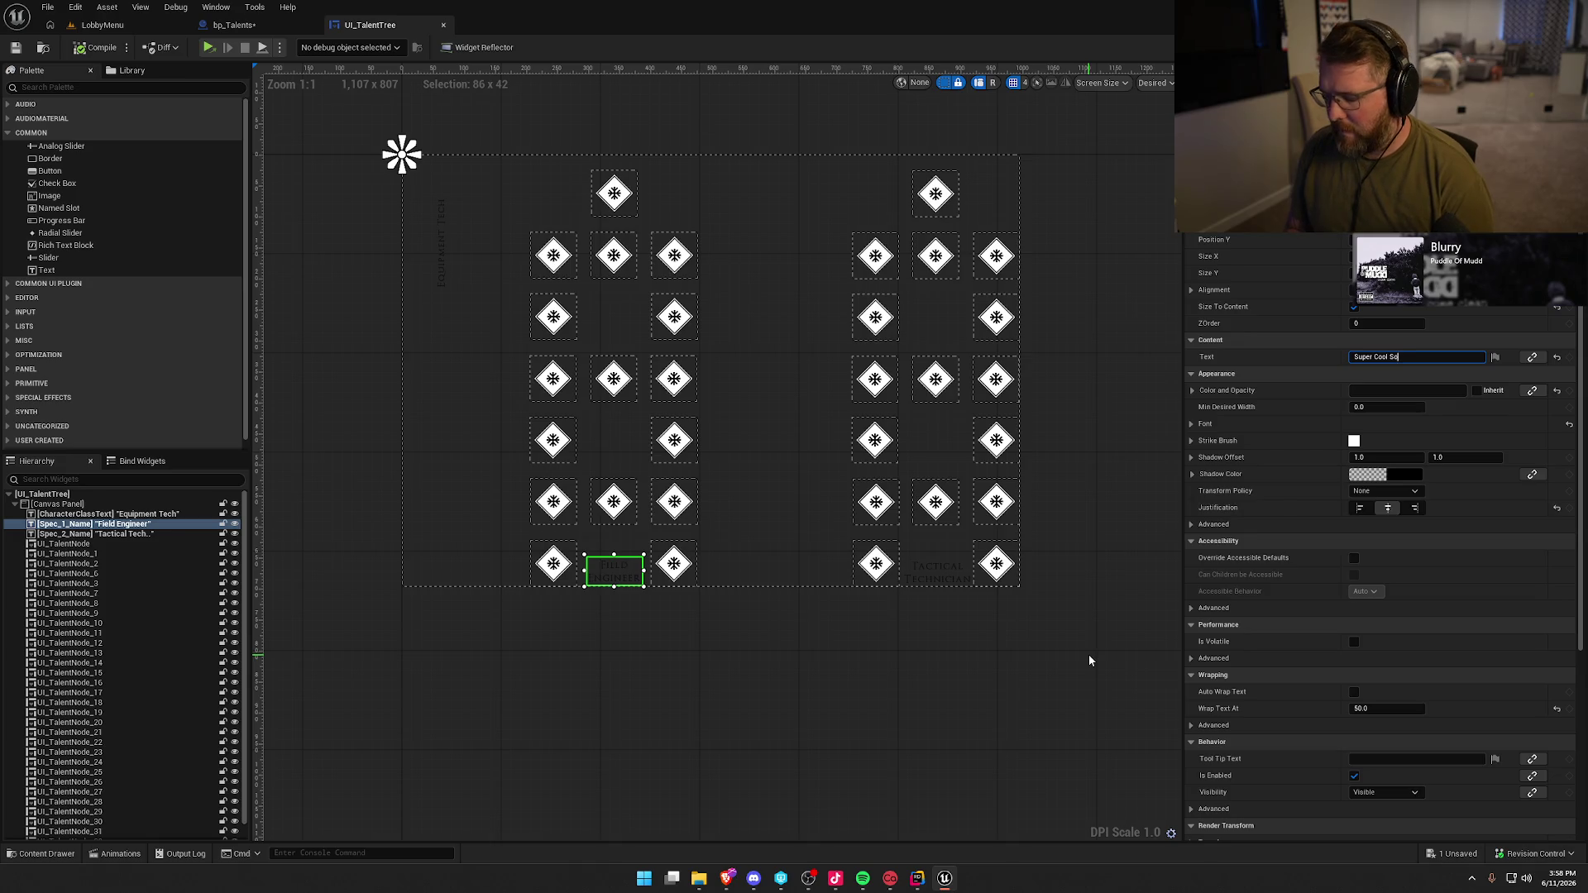
text(ec)
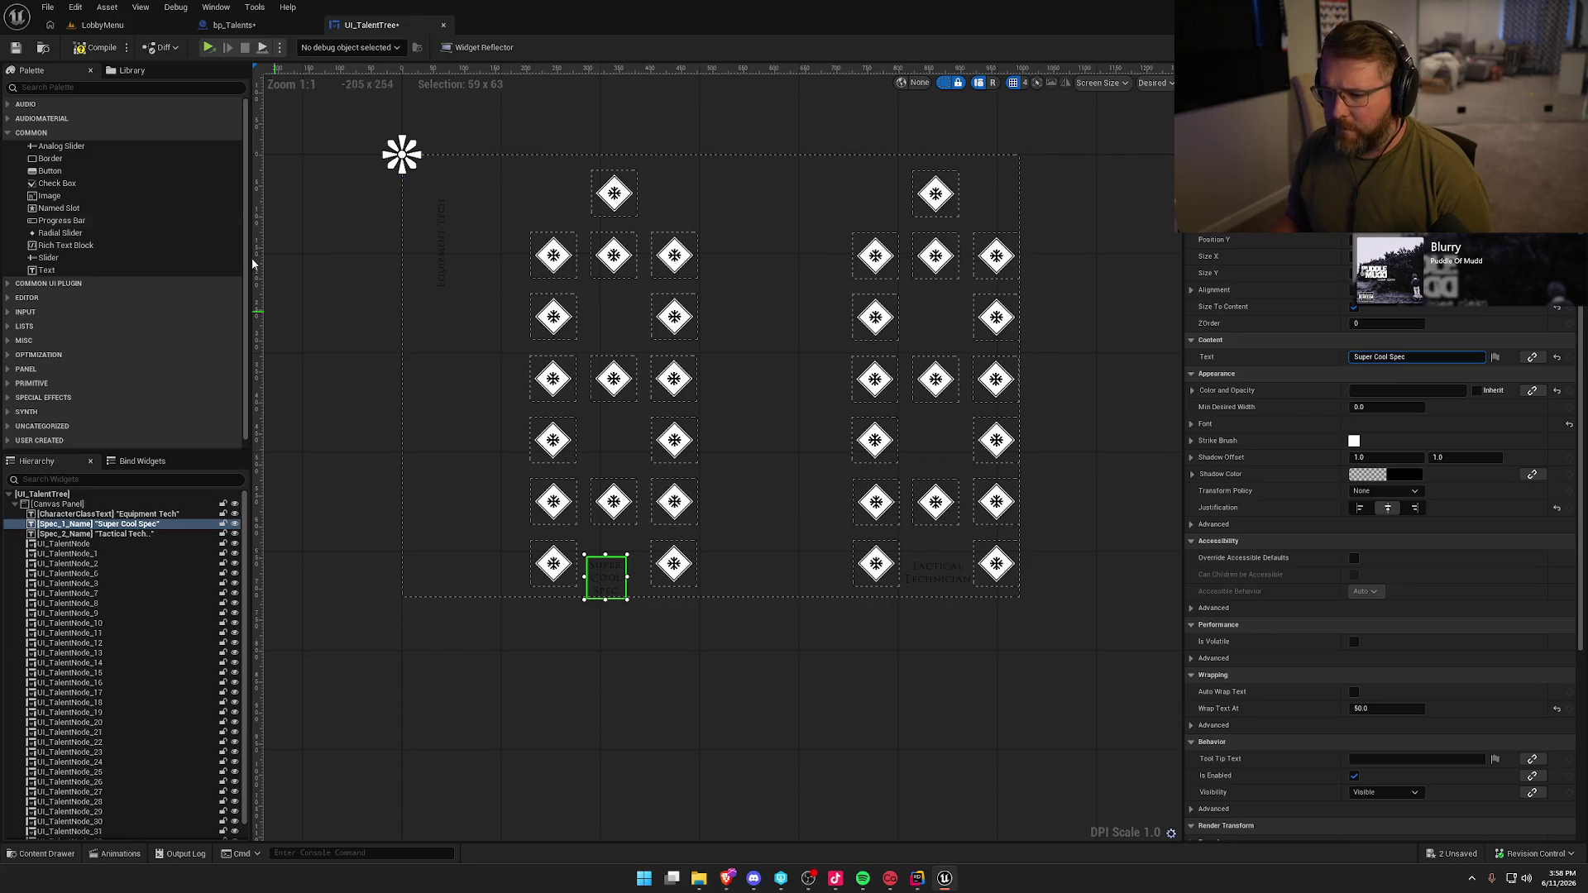
click(99, 24)
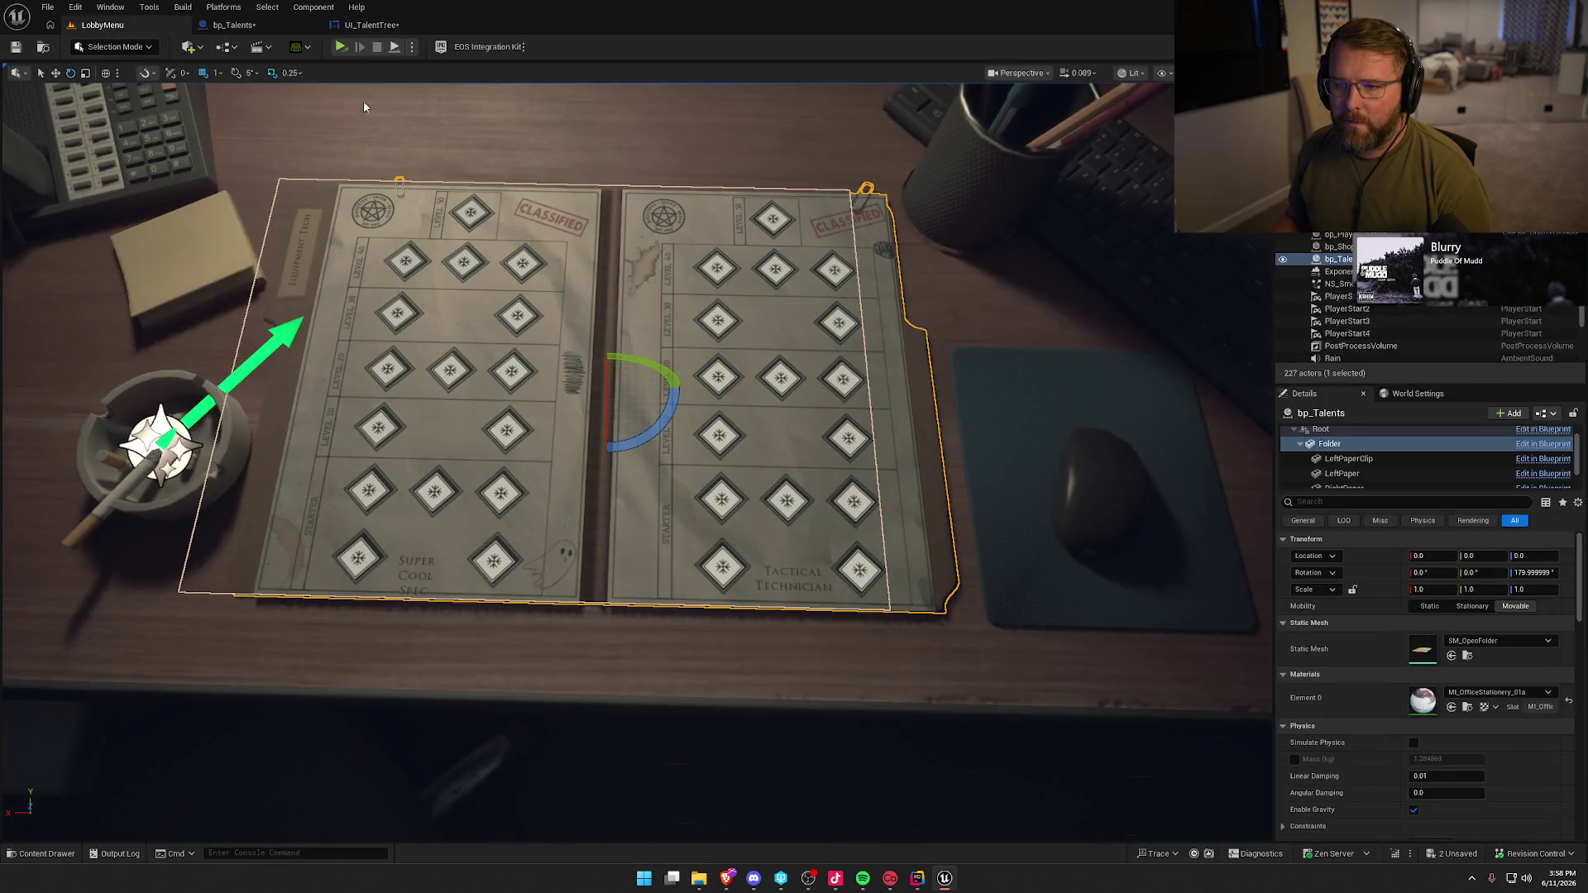
- Start a Play-in-Editor session and open the game's Talents page
click(411, 46)
click(483, 95)
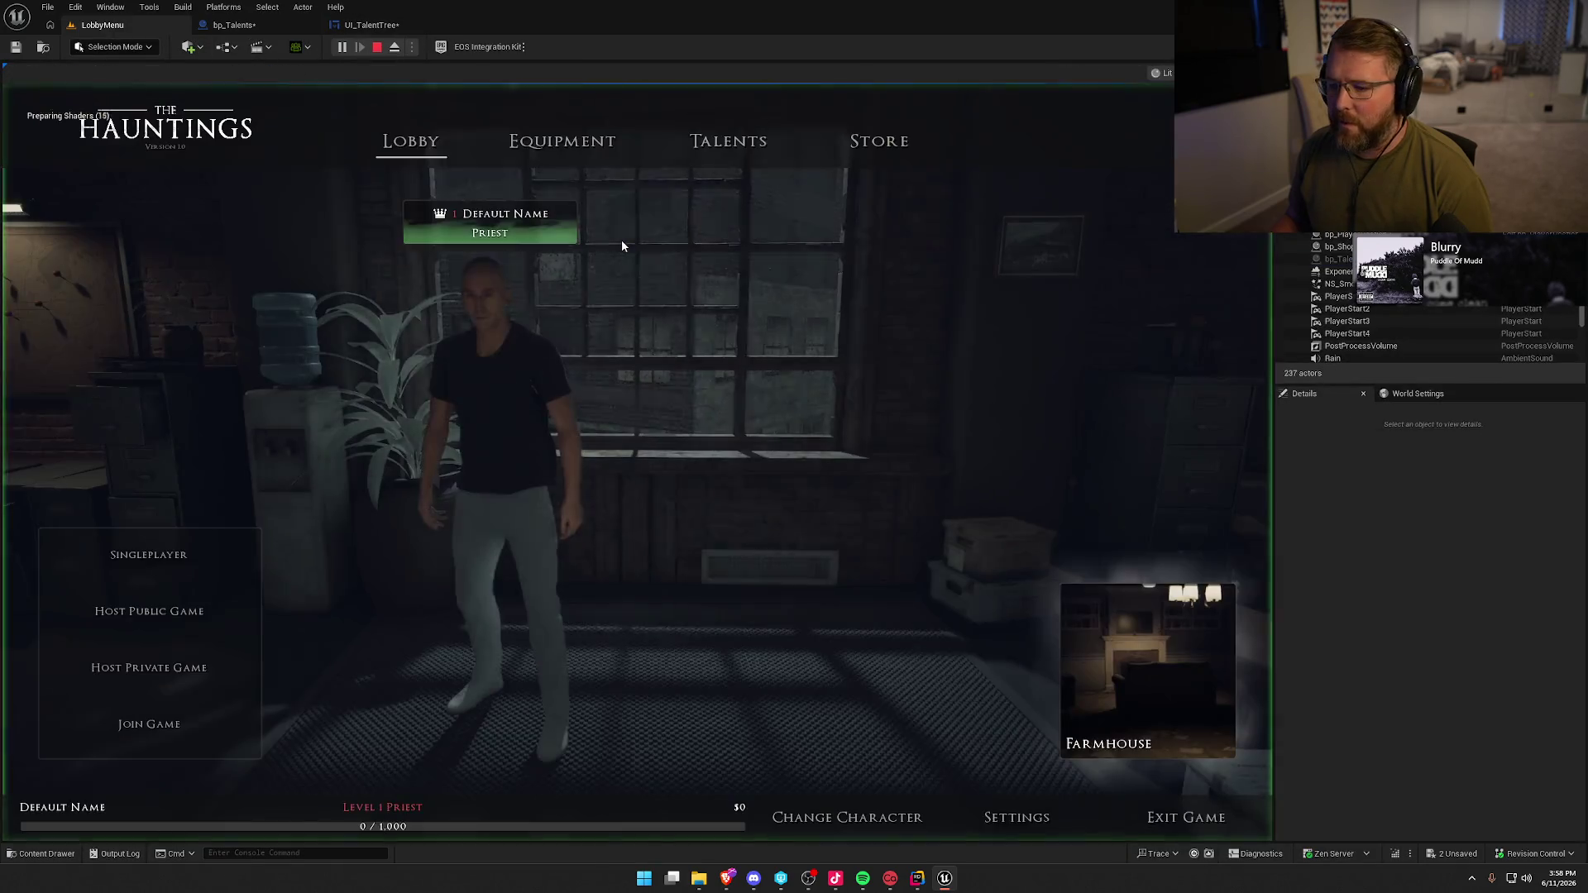
click(728, 141)
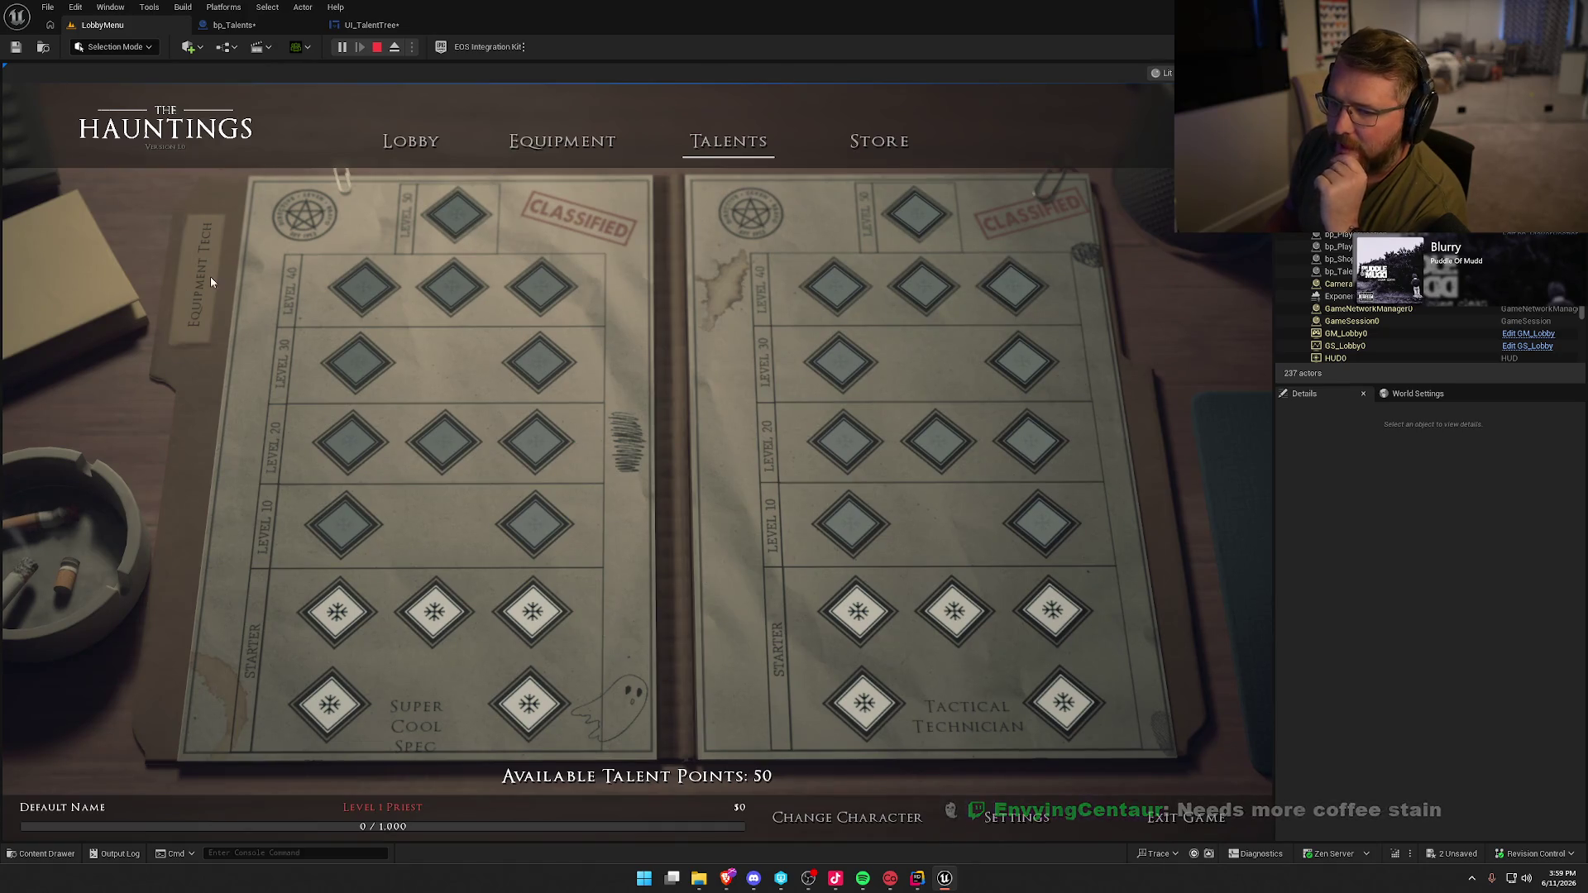
- Stop play, open bp_Talents, and open the Folder's MI_OfficeStationery_01a material instance
click(377, 47)
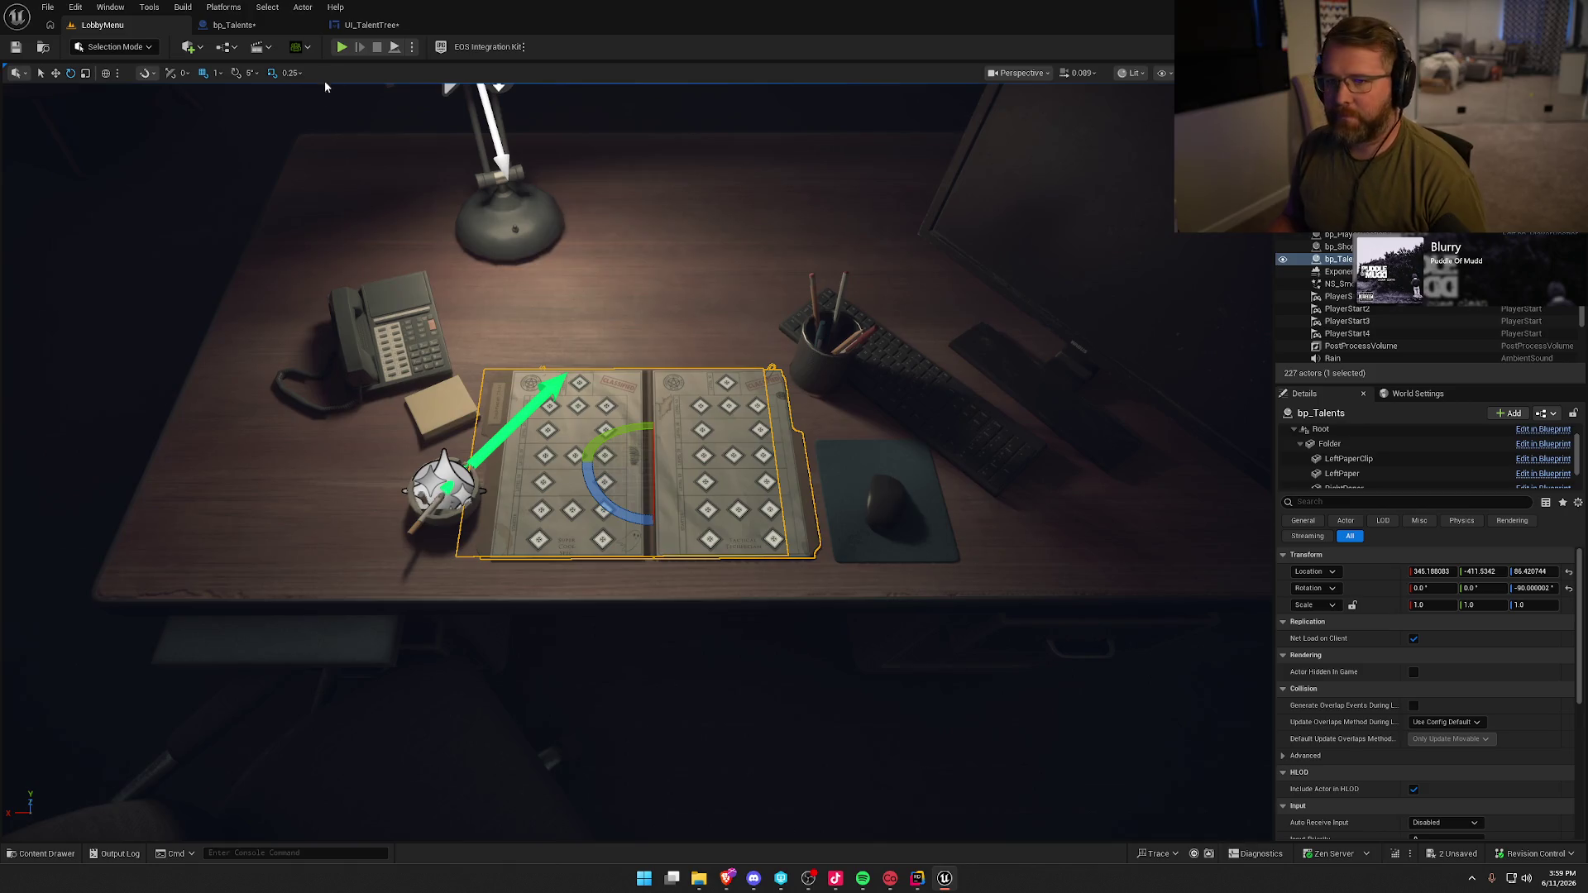
click(234, 24)
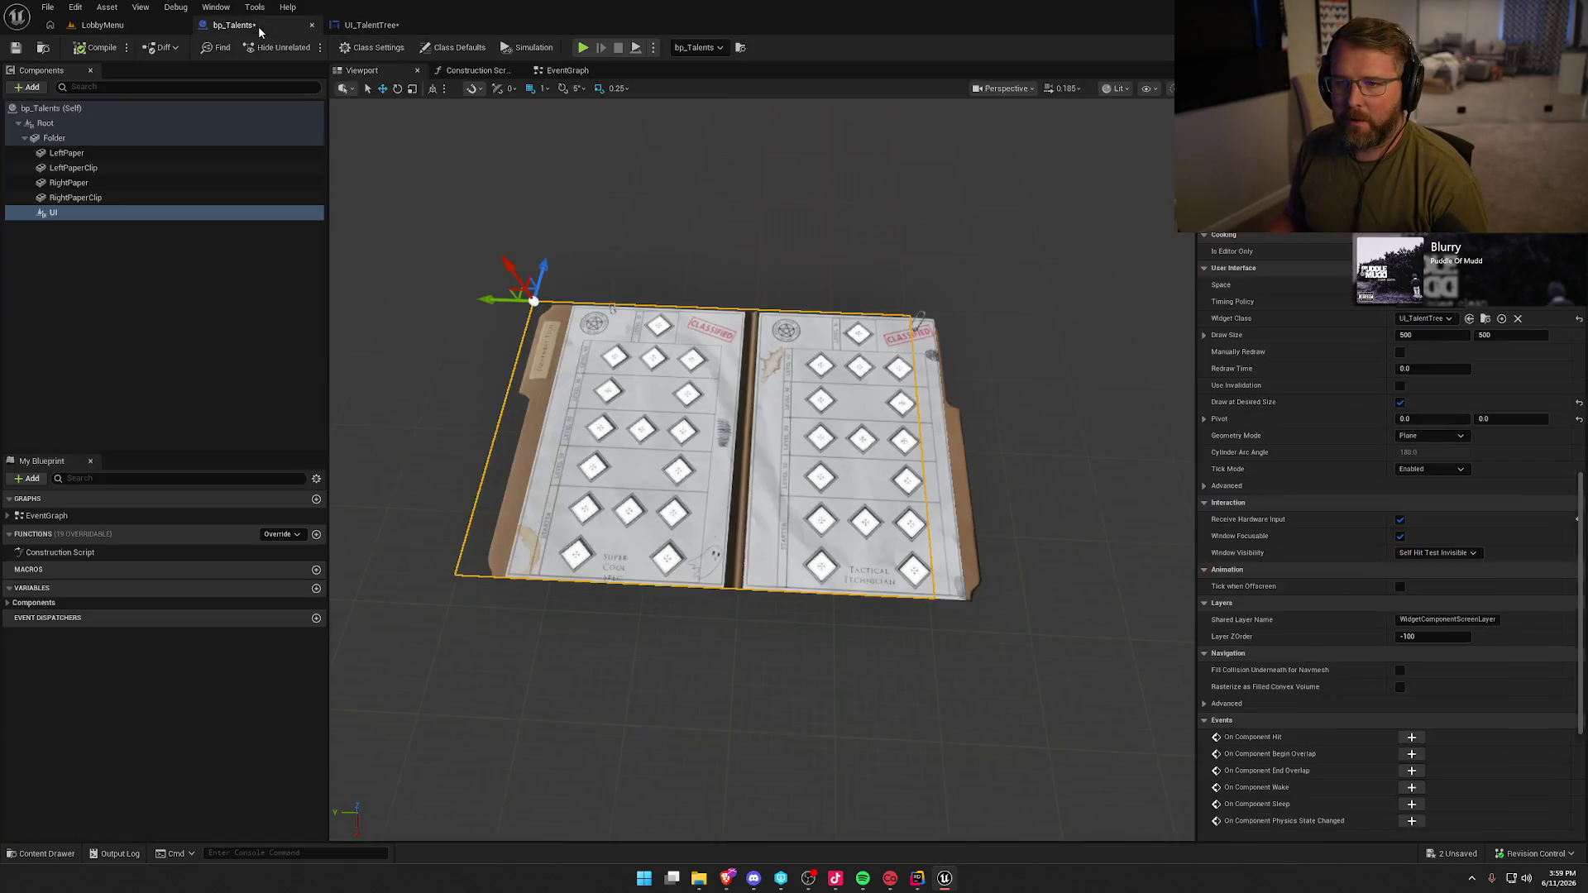
click(78, 137)
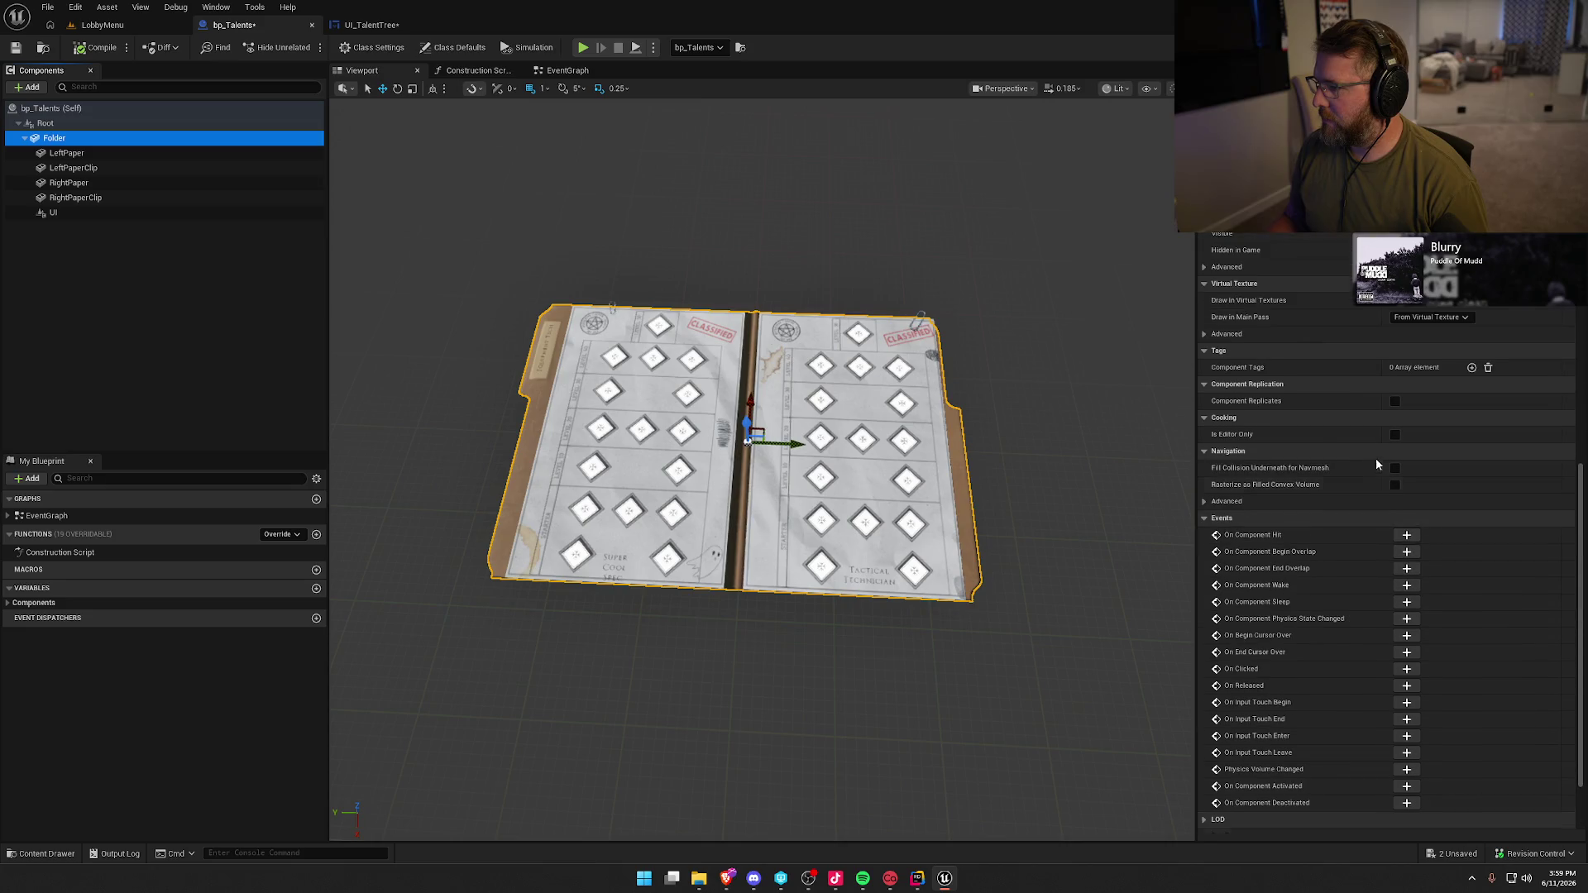
scroll(1377, 464, up, 10)
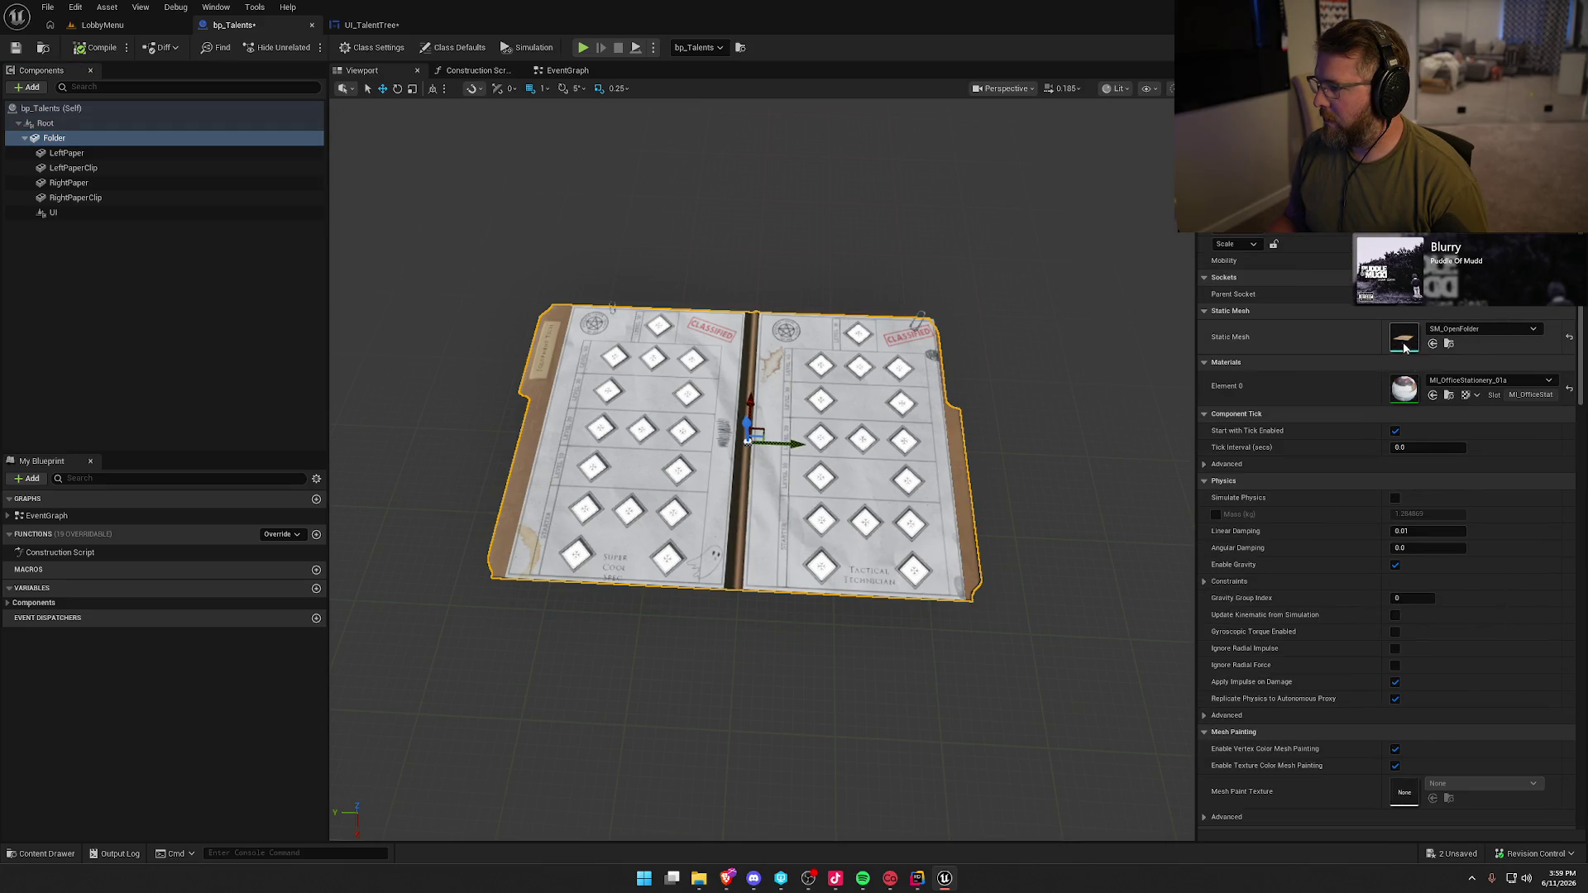
double_click(1403, 388)
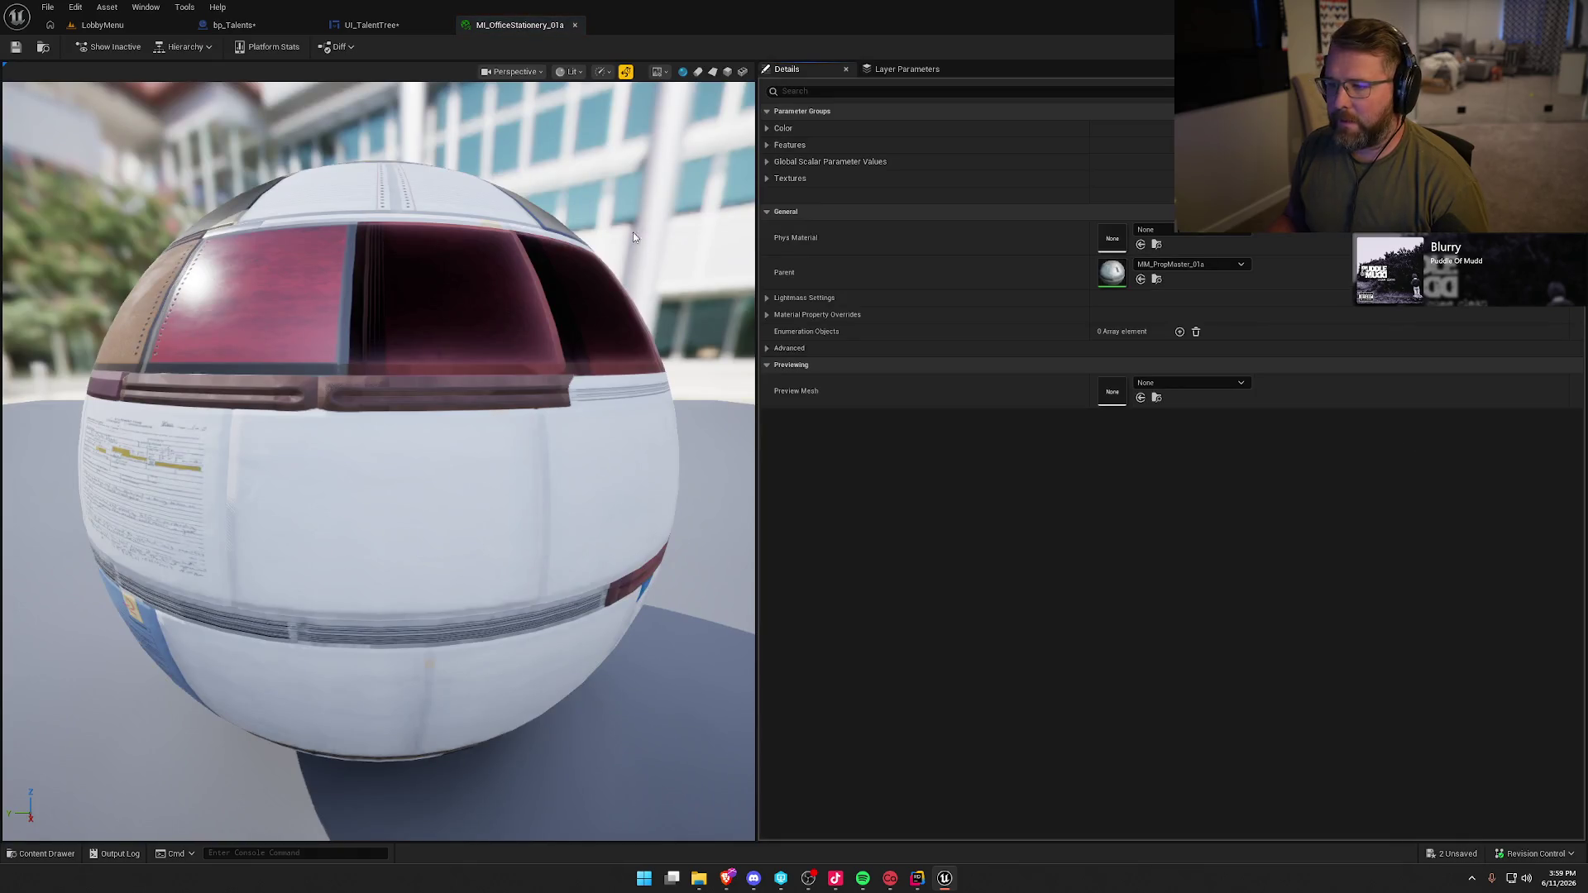
- Preview MI_OfficeStationery_01a on a plane and a cube, then close it
click(712, 72)
click(727, 72)
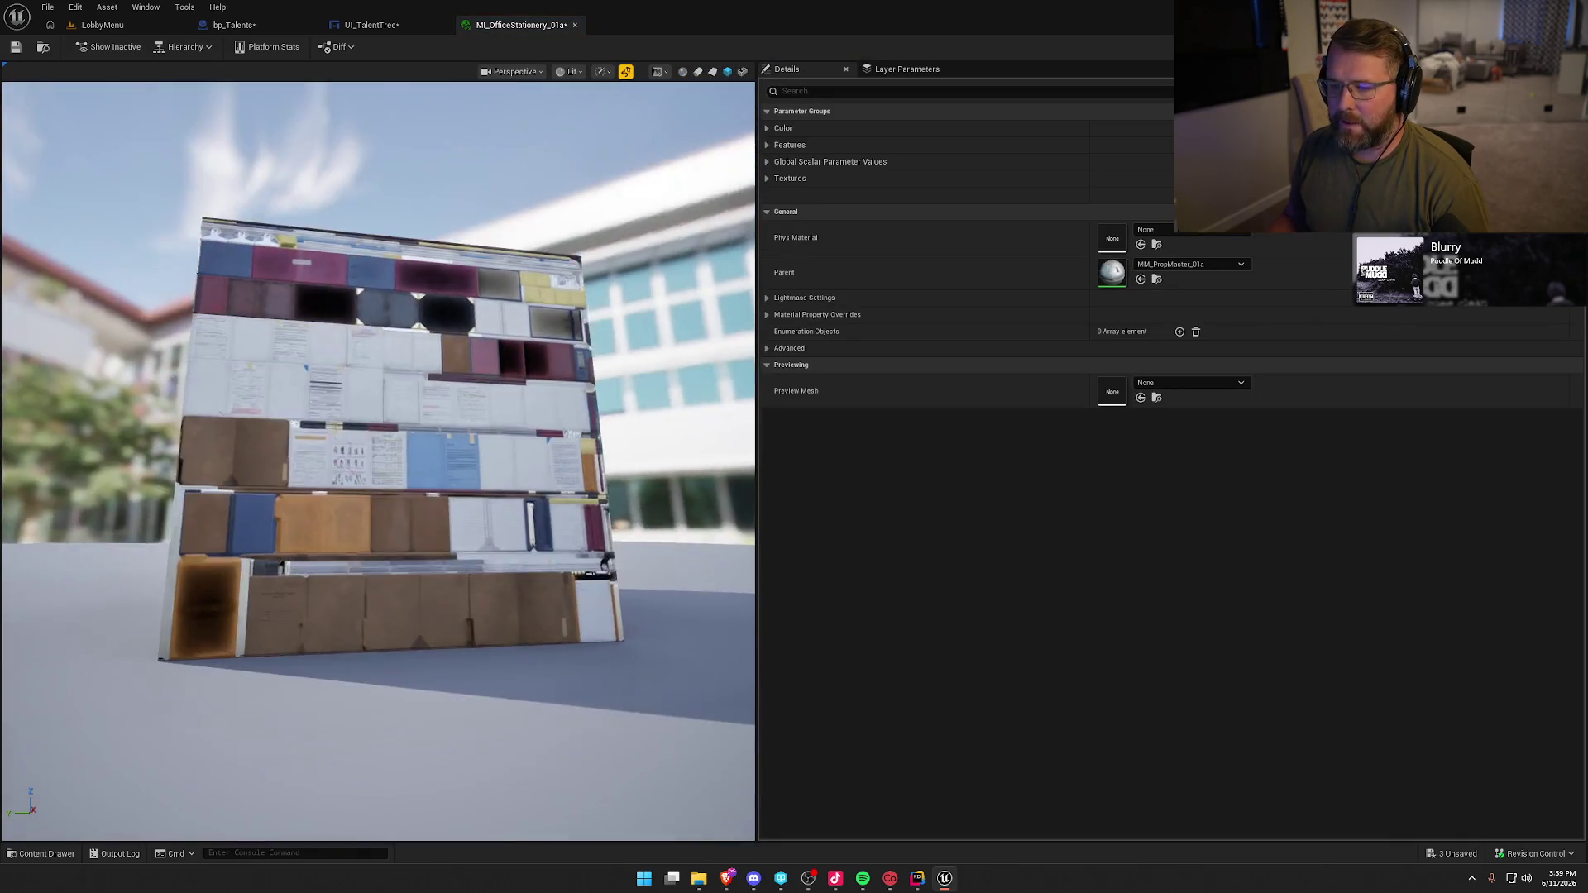
drag(414, 455, 389, 453)
scroll(329, 553, up, 5)
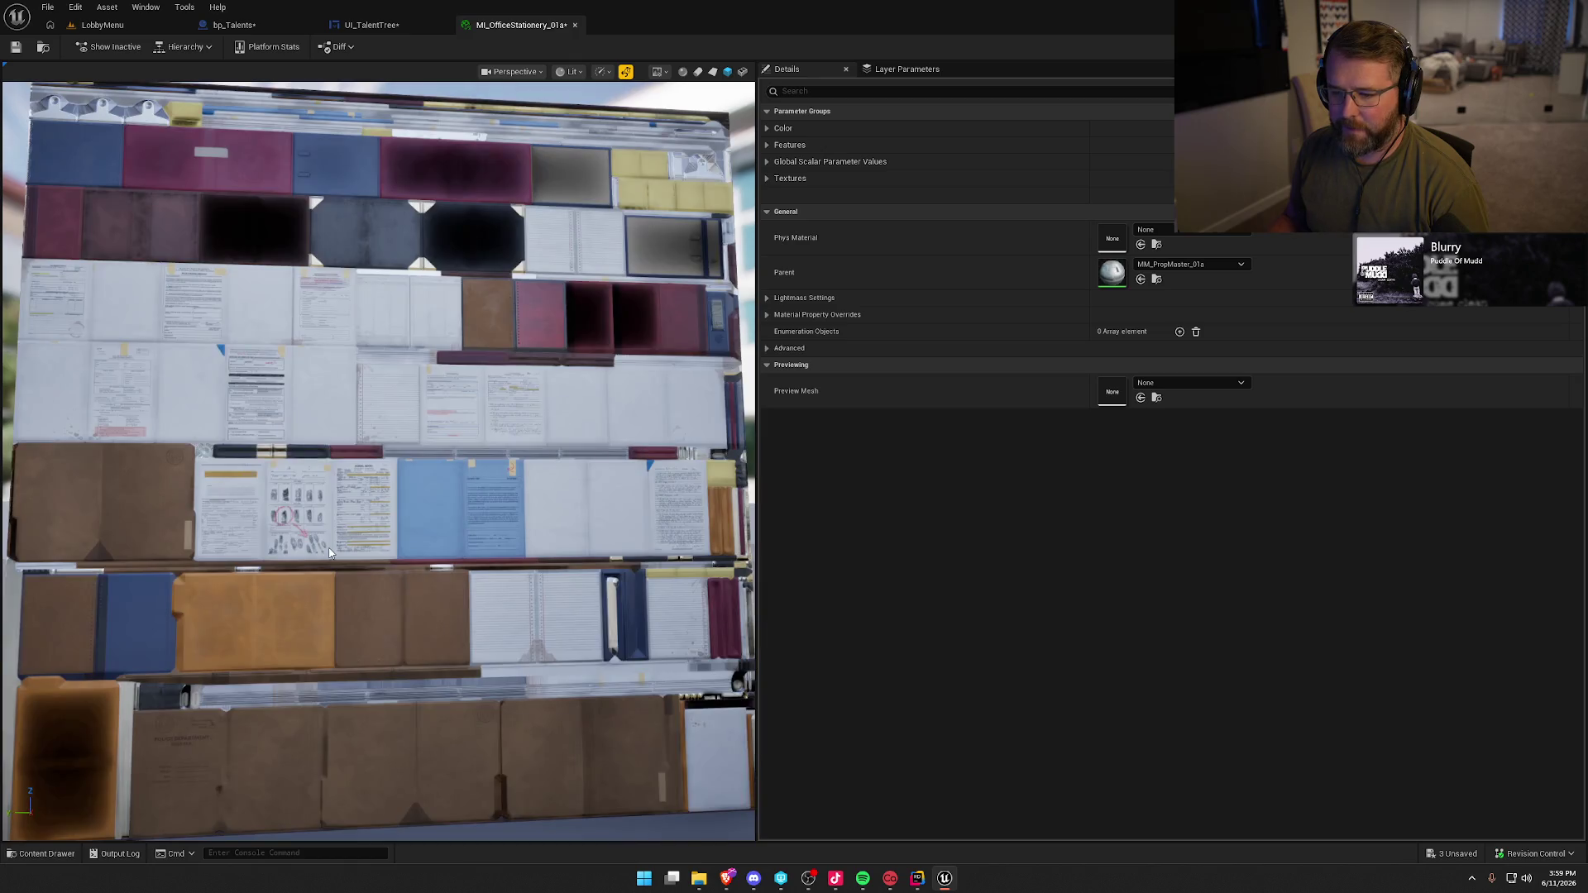
scroll(408, 554, down, 4)
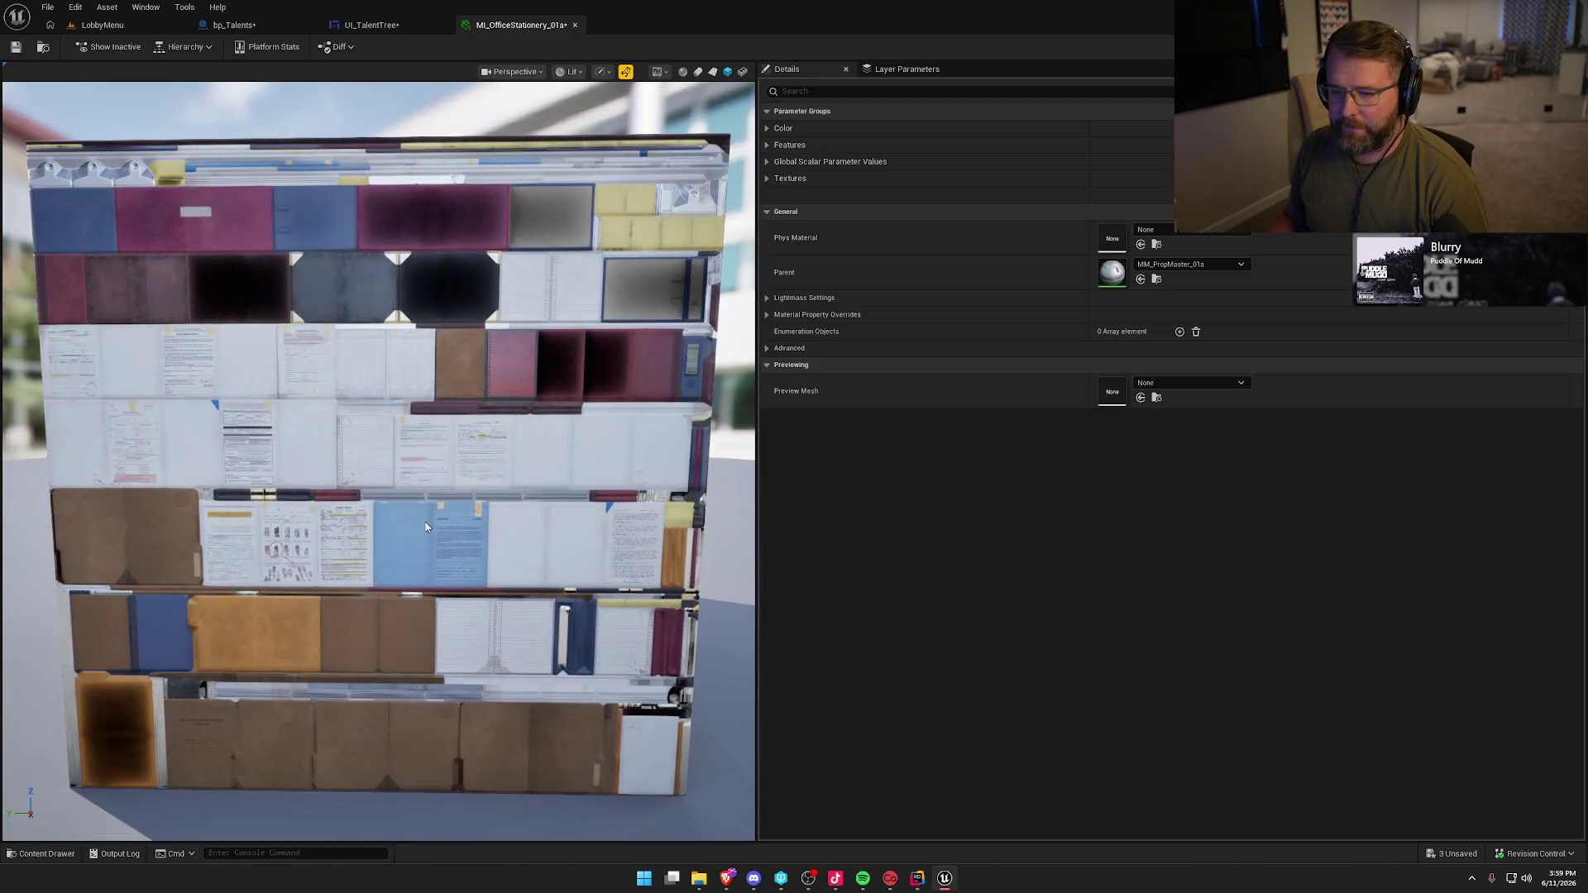
drag(451, 538, 443, 538)
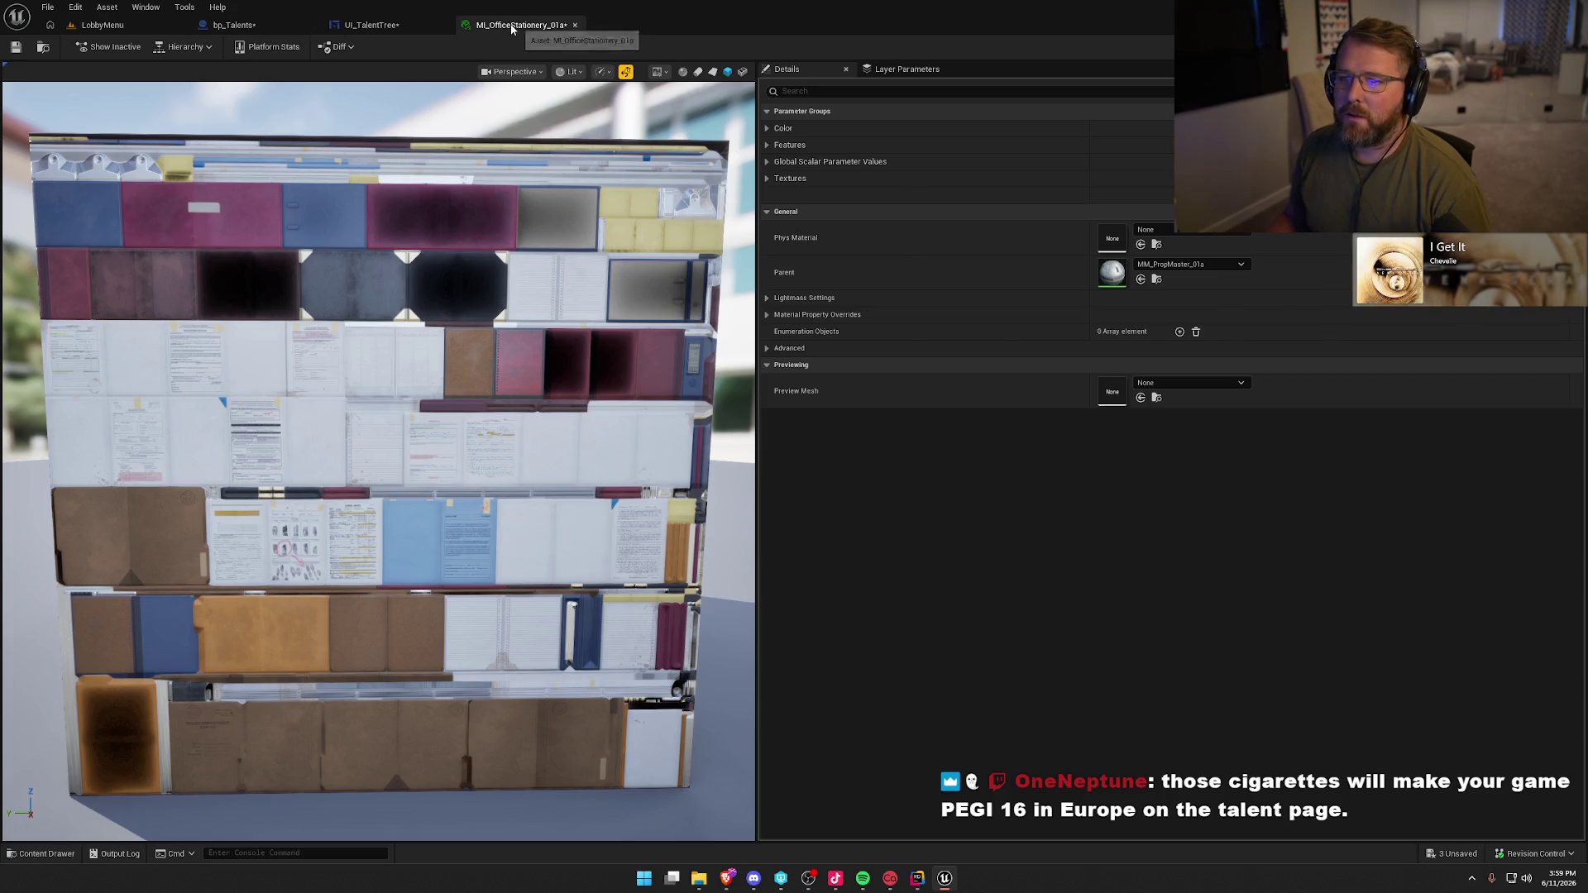
click(575, 24)
- Set the Super Cool Spec label's Wrap Text At value to 100
click(608, 576)
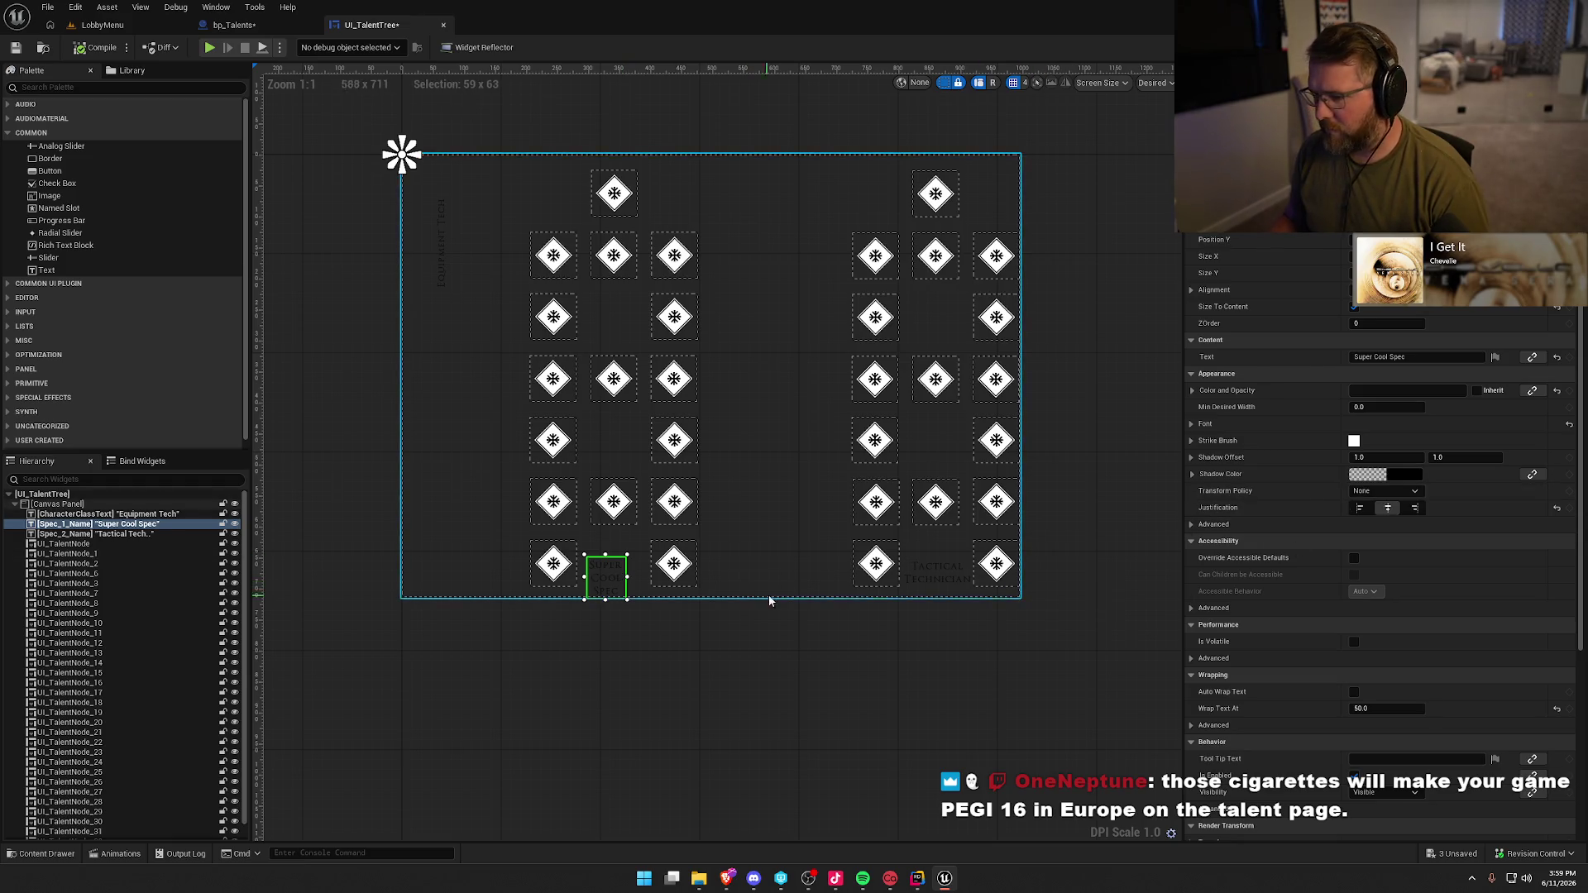
scroll(1252, 585, down, 3)
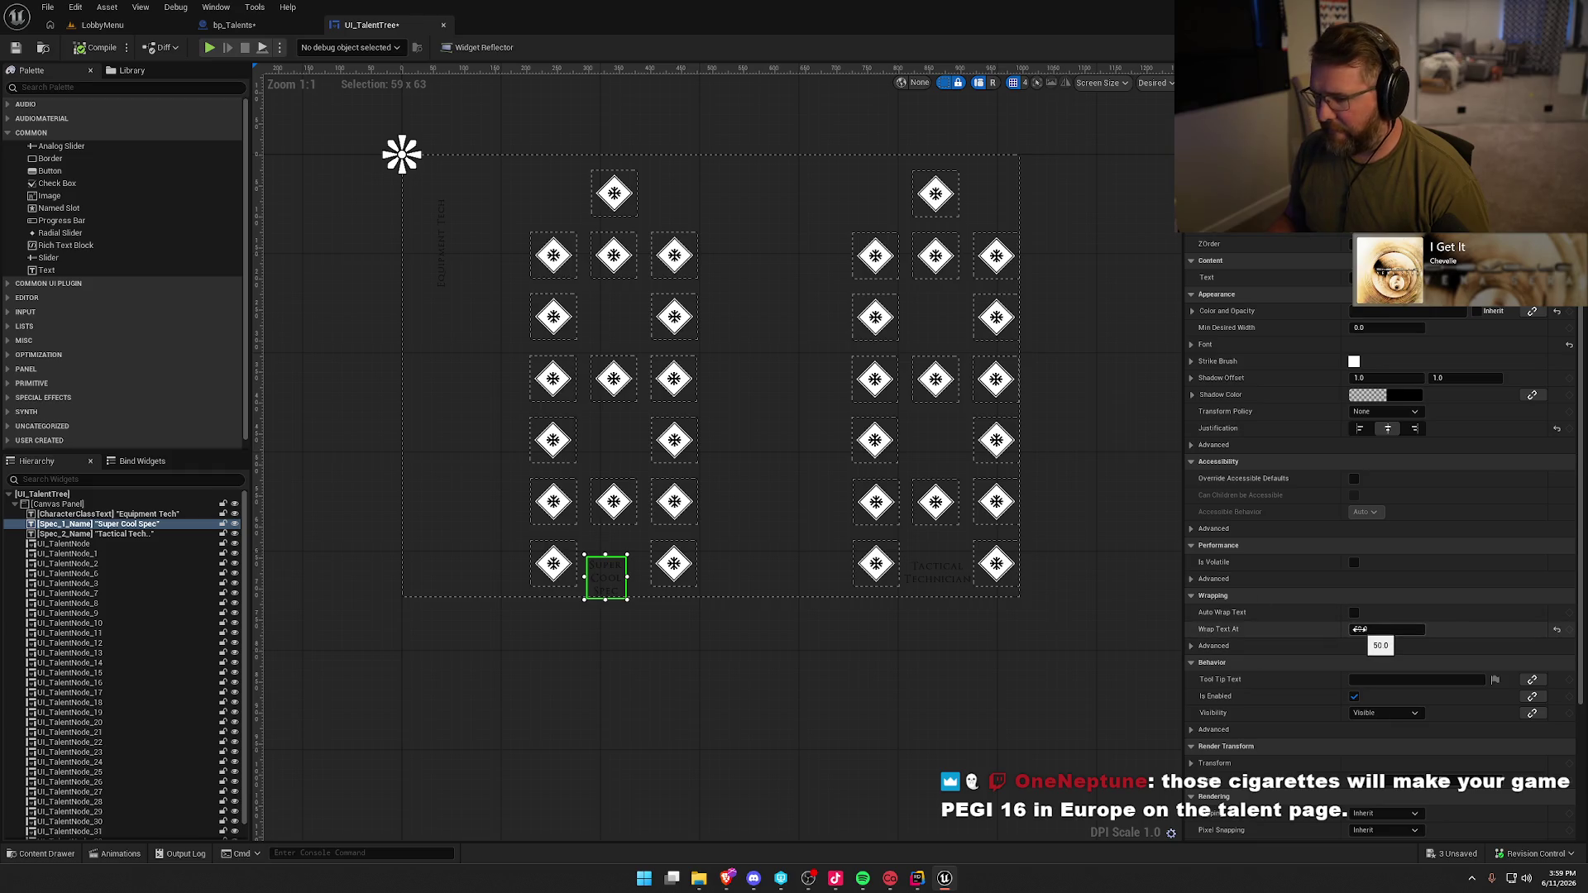
click(1359, 629)
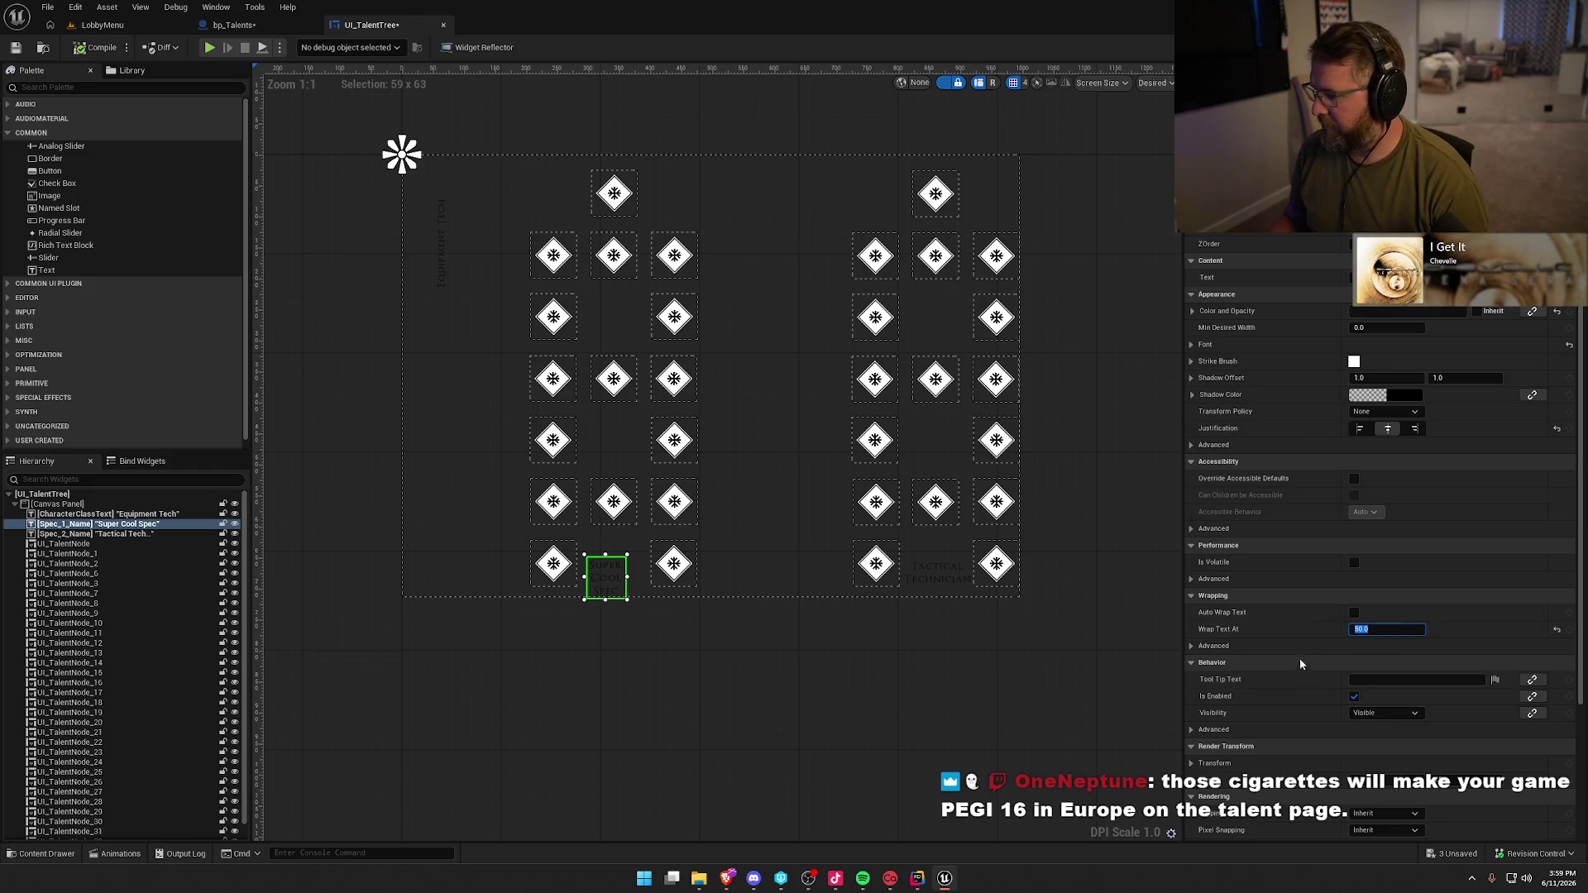
text(75)
key(Return)
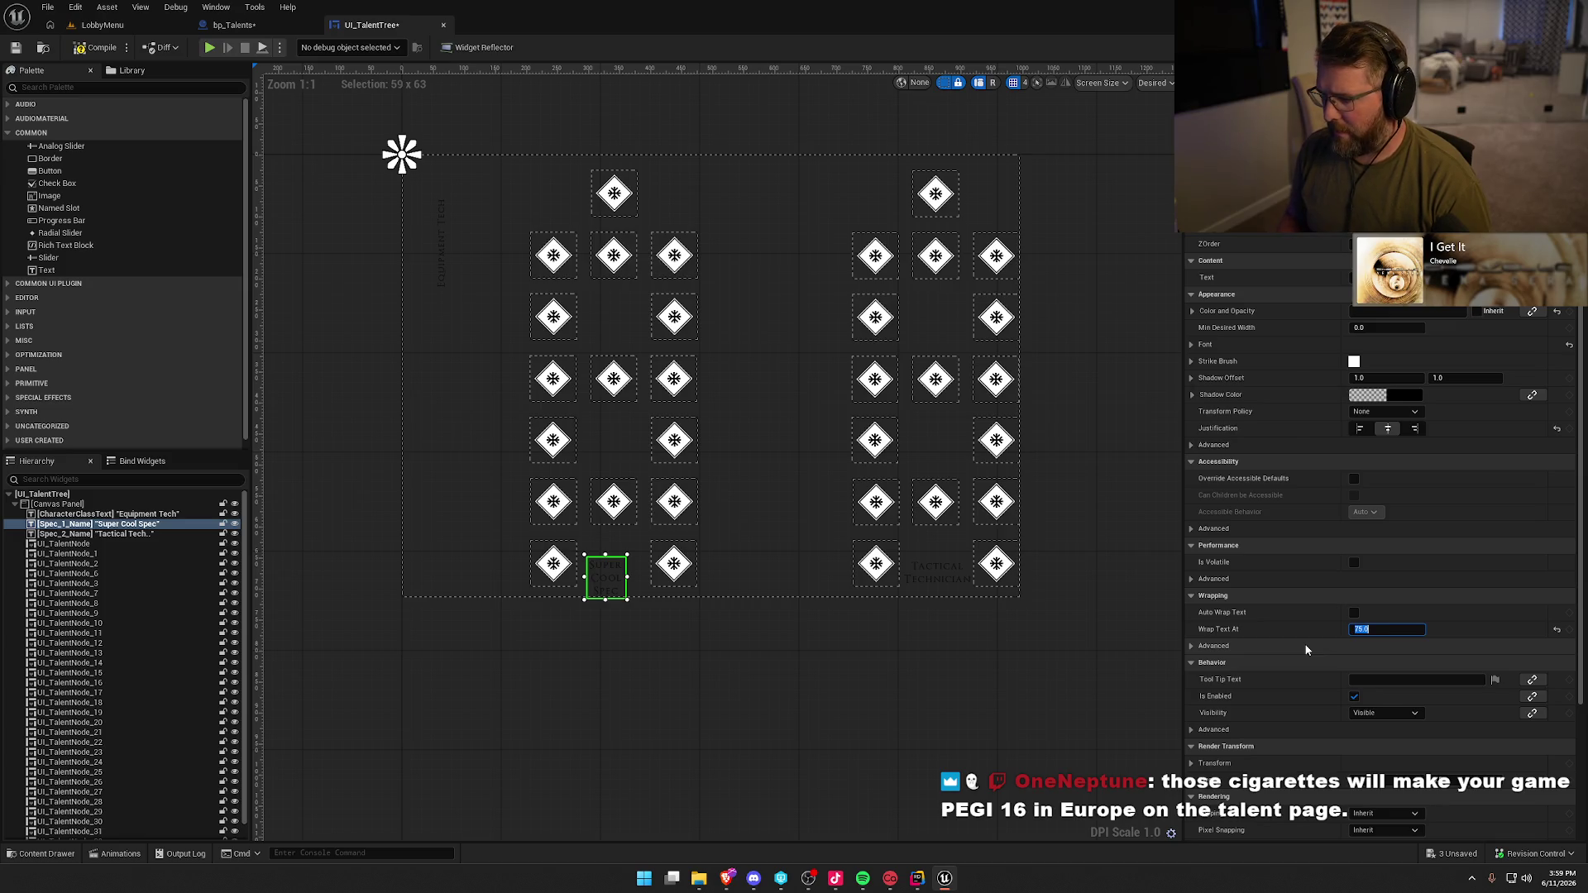
text(00)
key(Return)
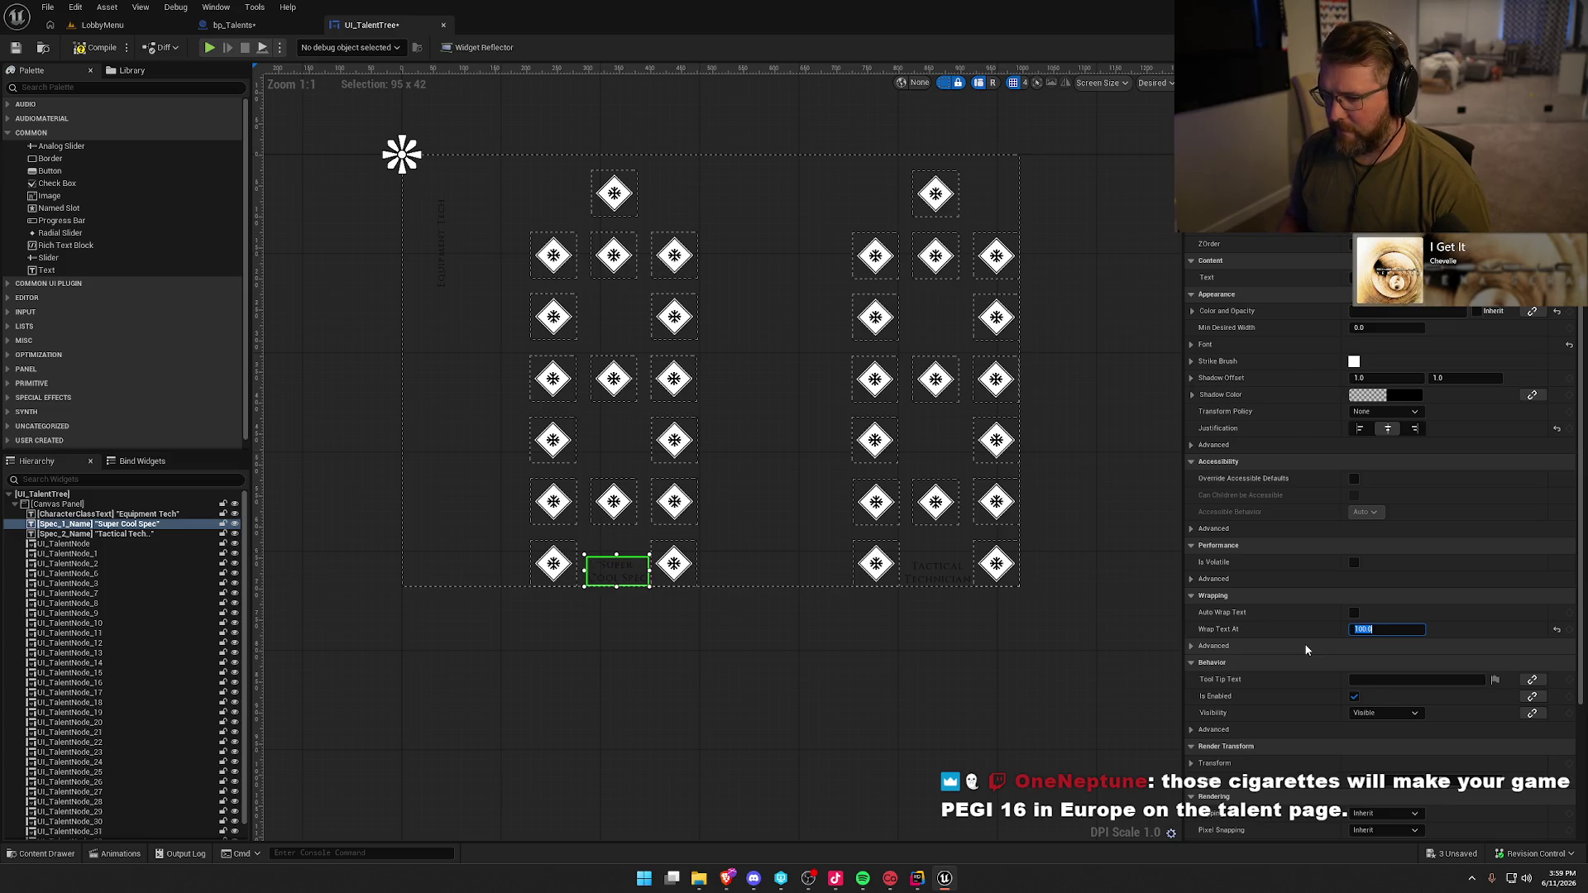
- Compare against the Tactical Technician label, compile UI_TalentTree, and return to LobbyMenu
click(935, 579)
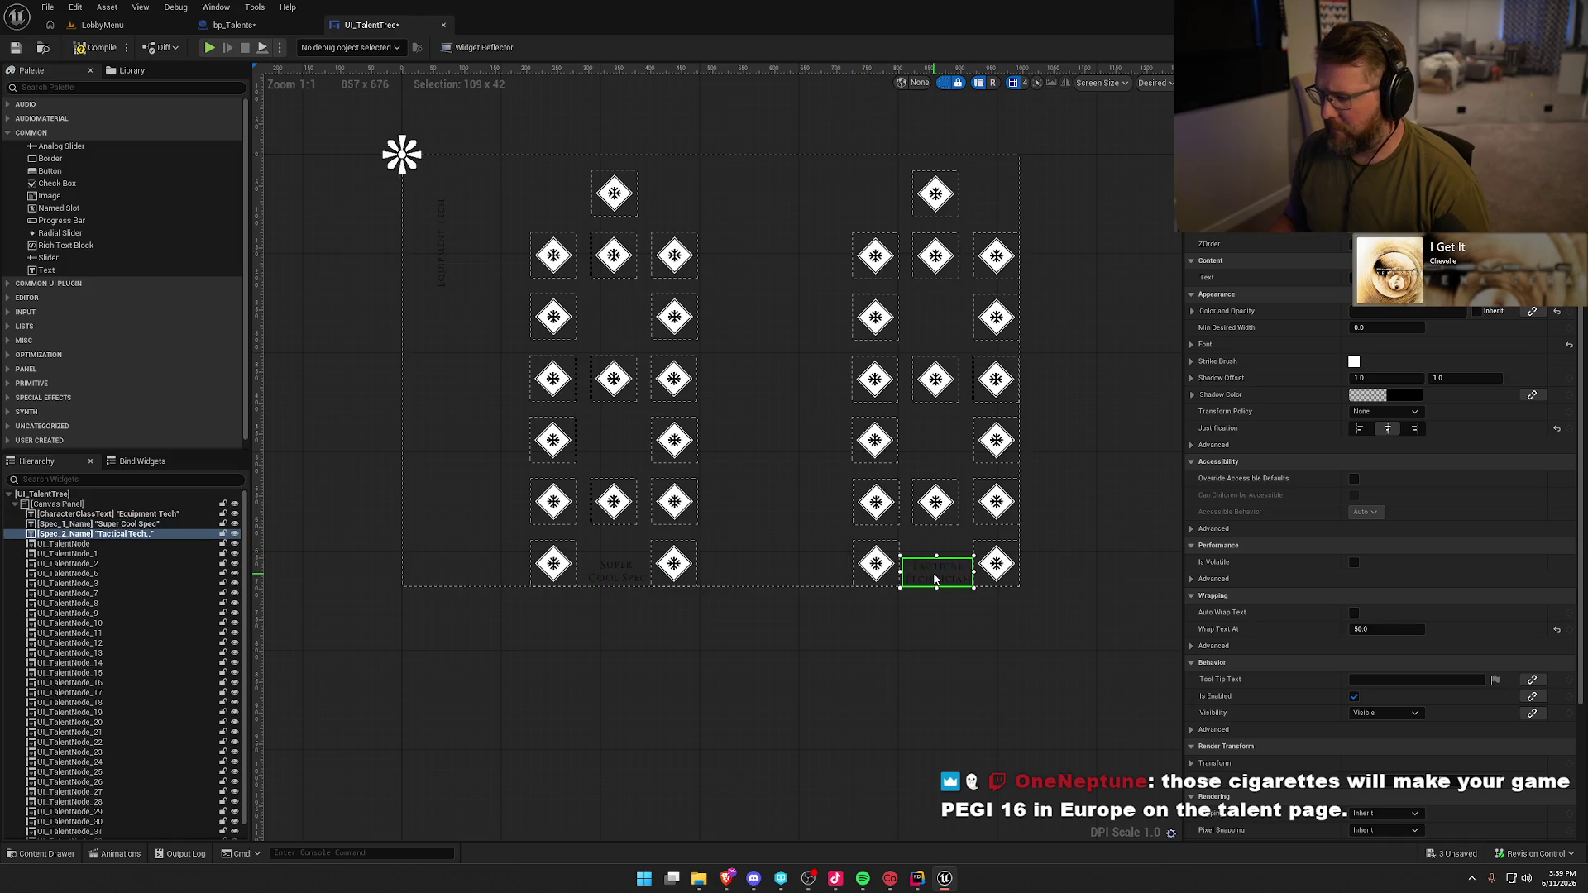
click(617, 571)
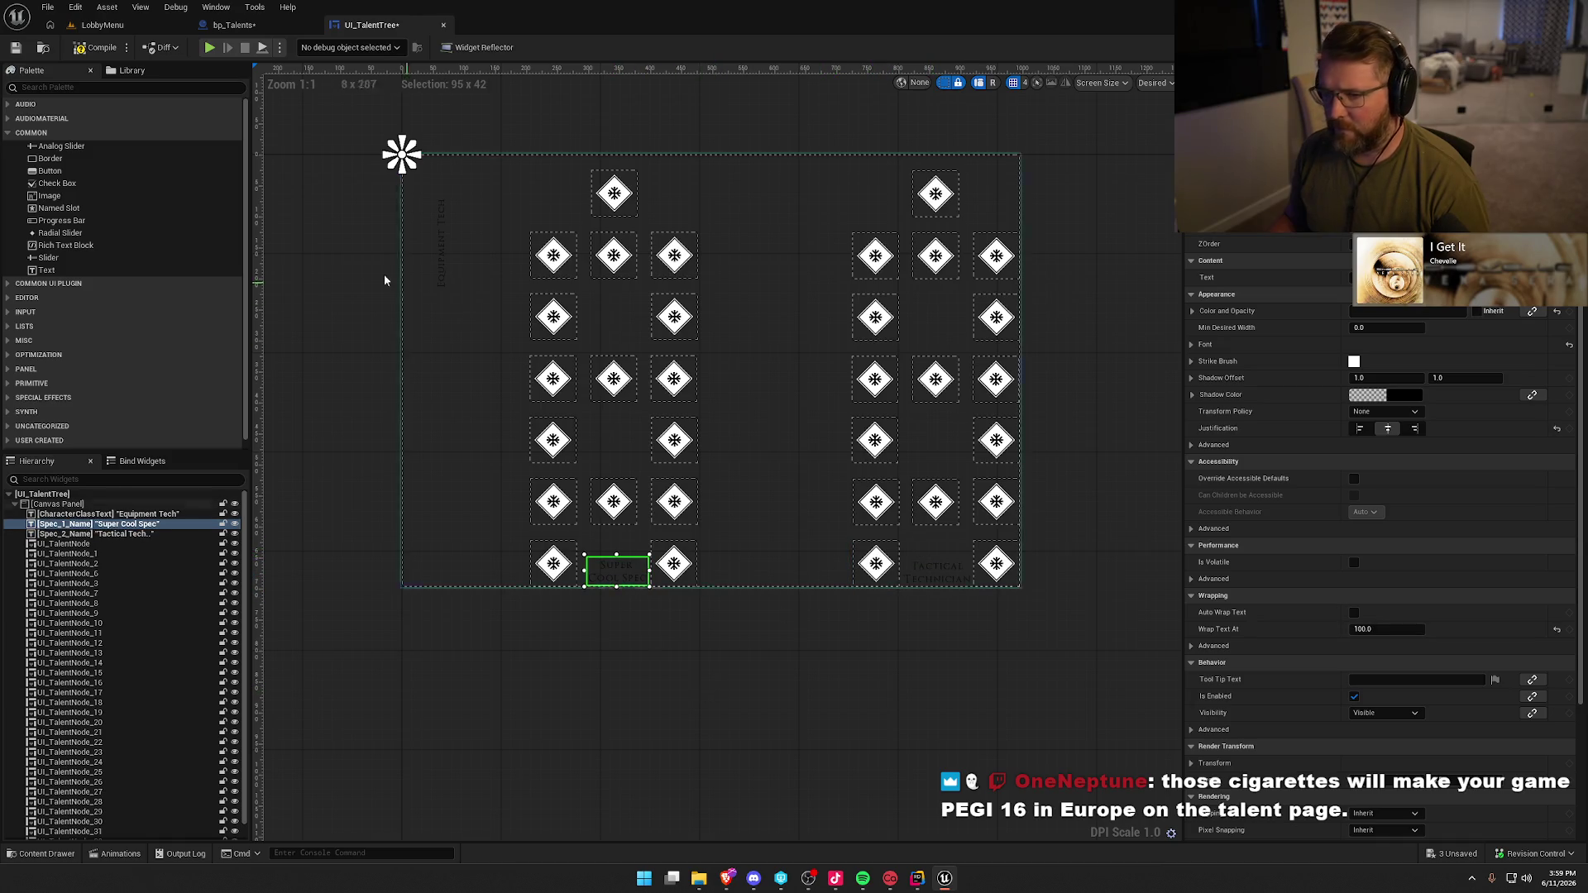
click(98, 48)
click(103, 25)
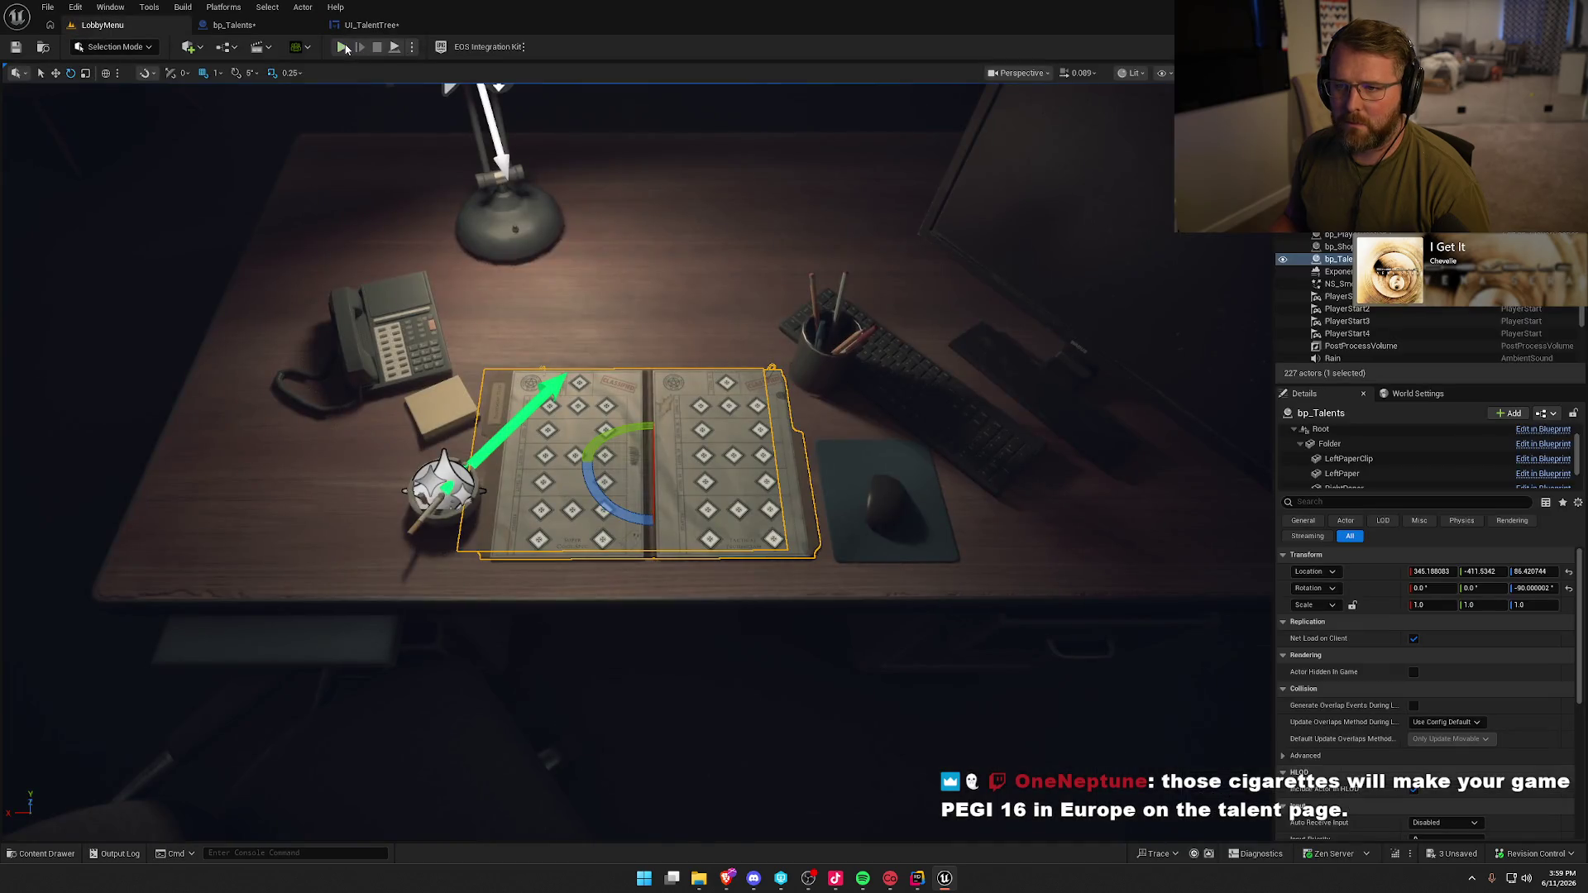
click(344, 48)
click(728, 140)
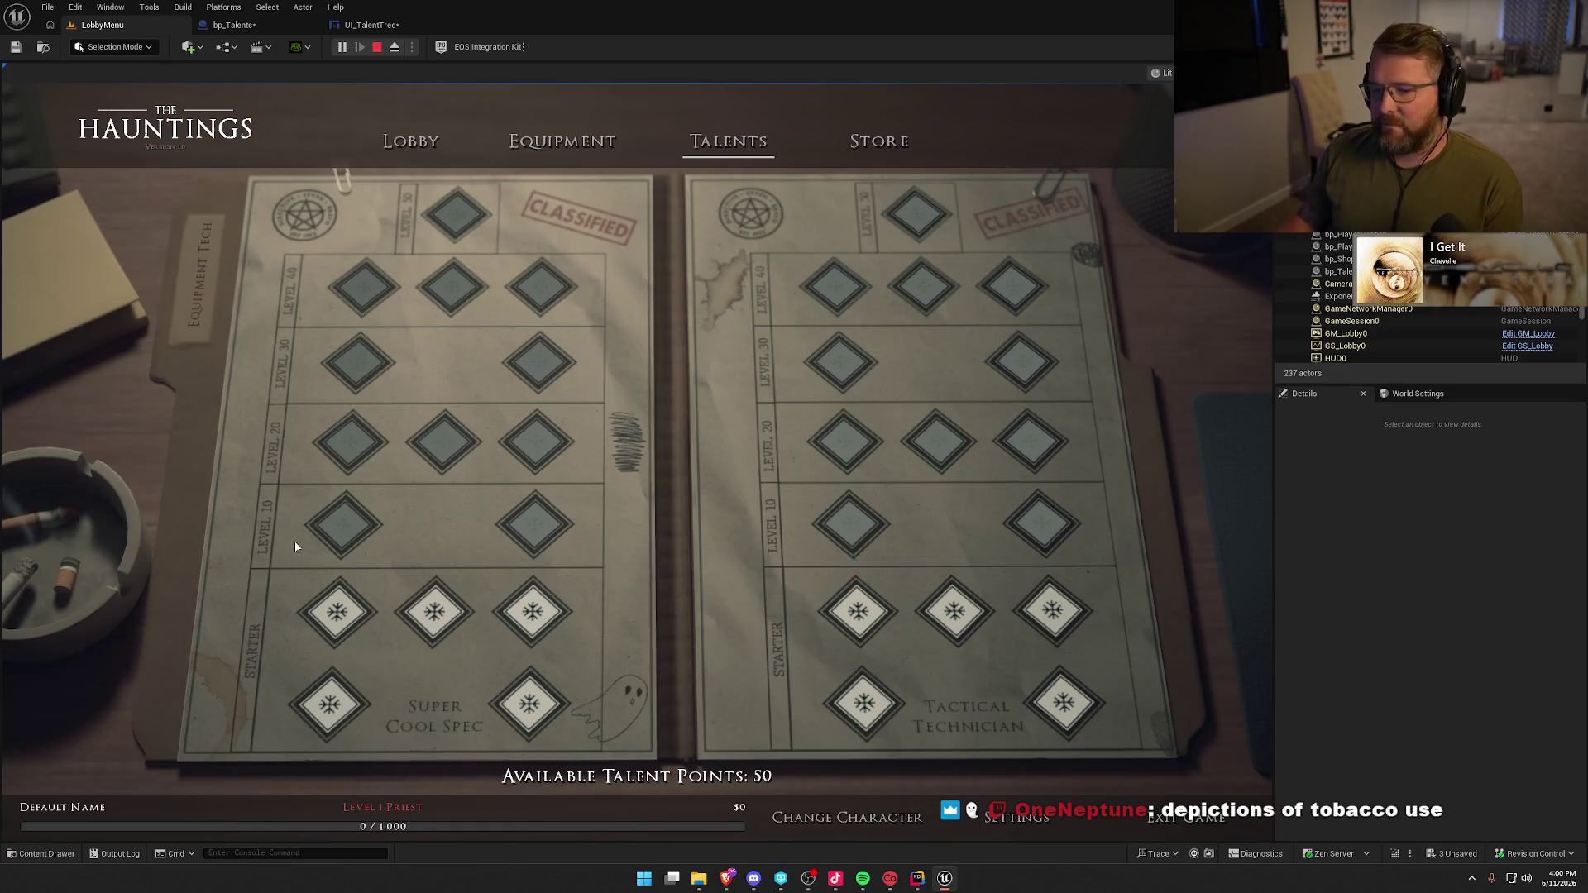
click(376, 47)
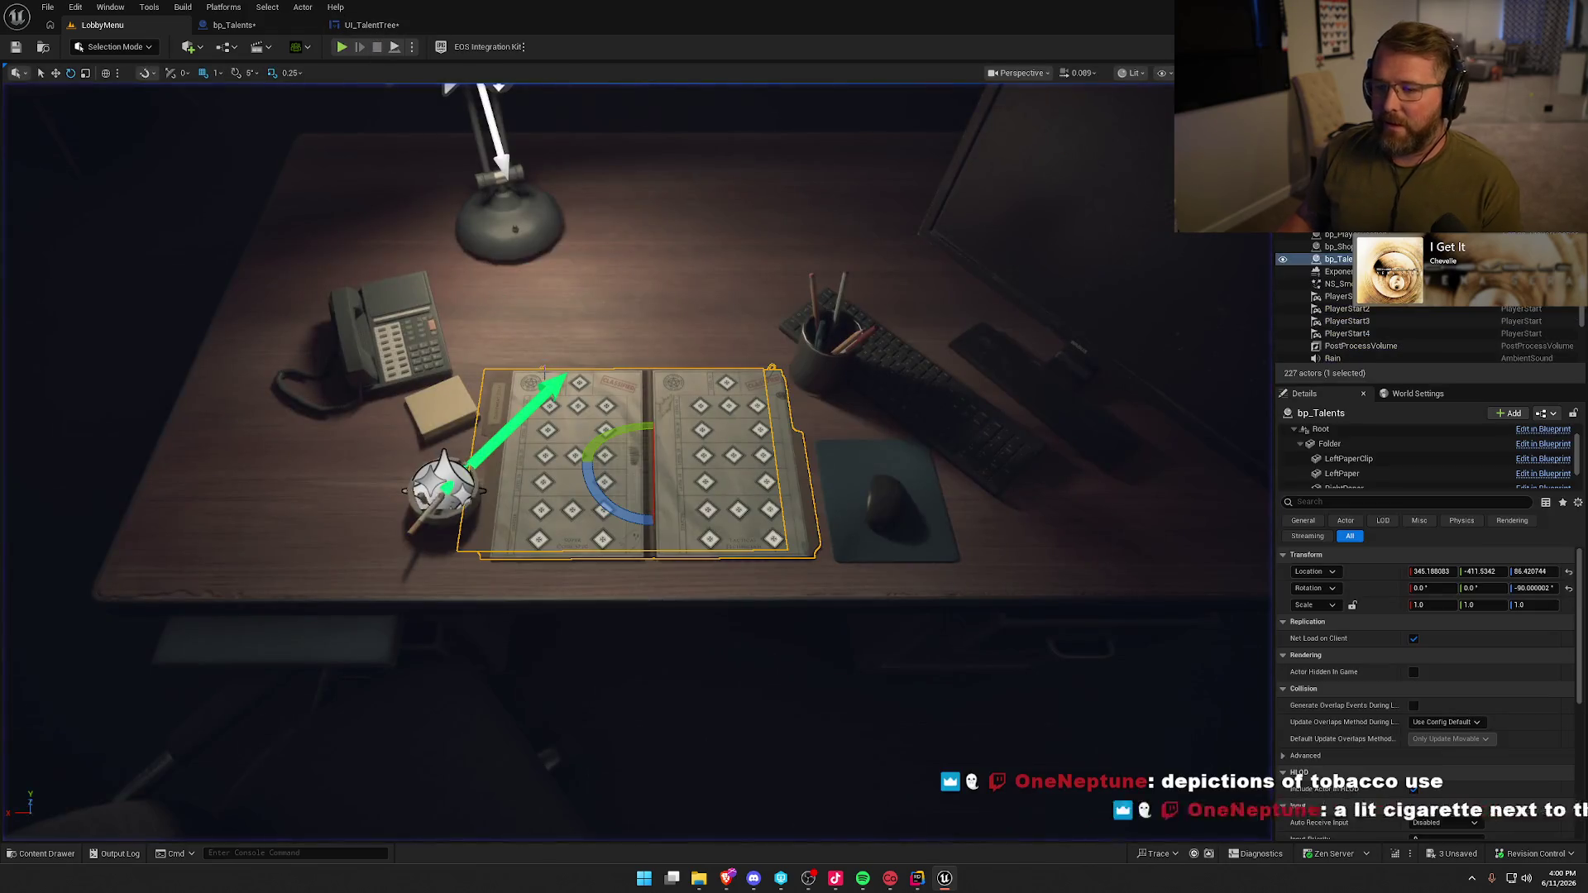
- Check out and save MI_OfficeStationery_01a, UI_TalentTree and bp_Talents, then deselect and show Game View
key(ctrl+s)
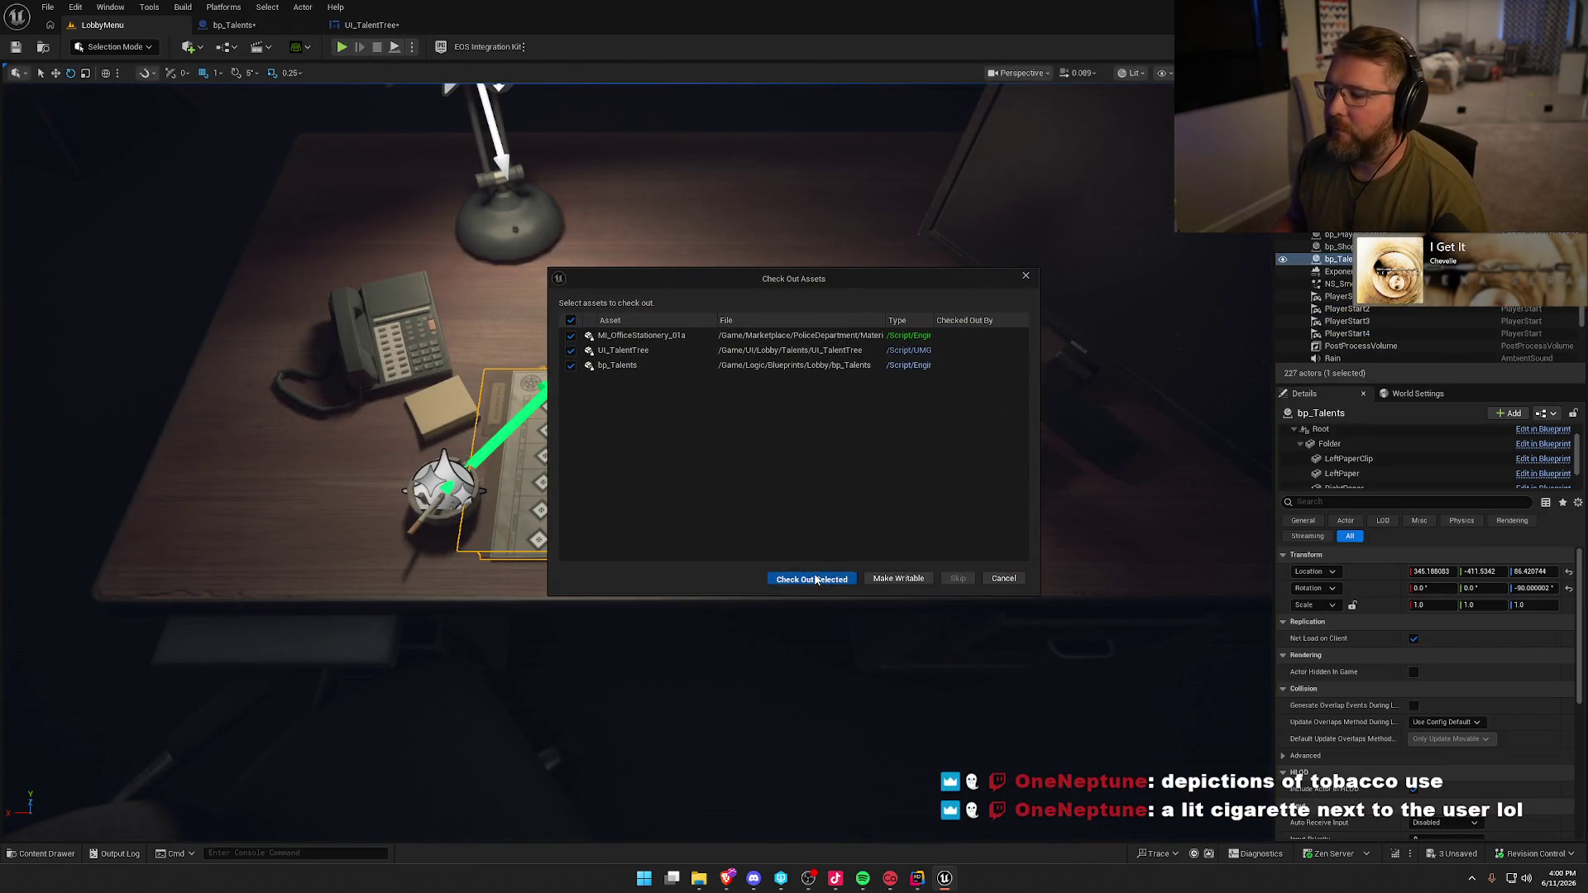
click(808, 578)
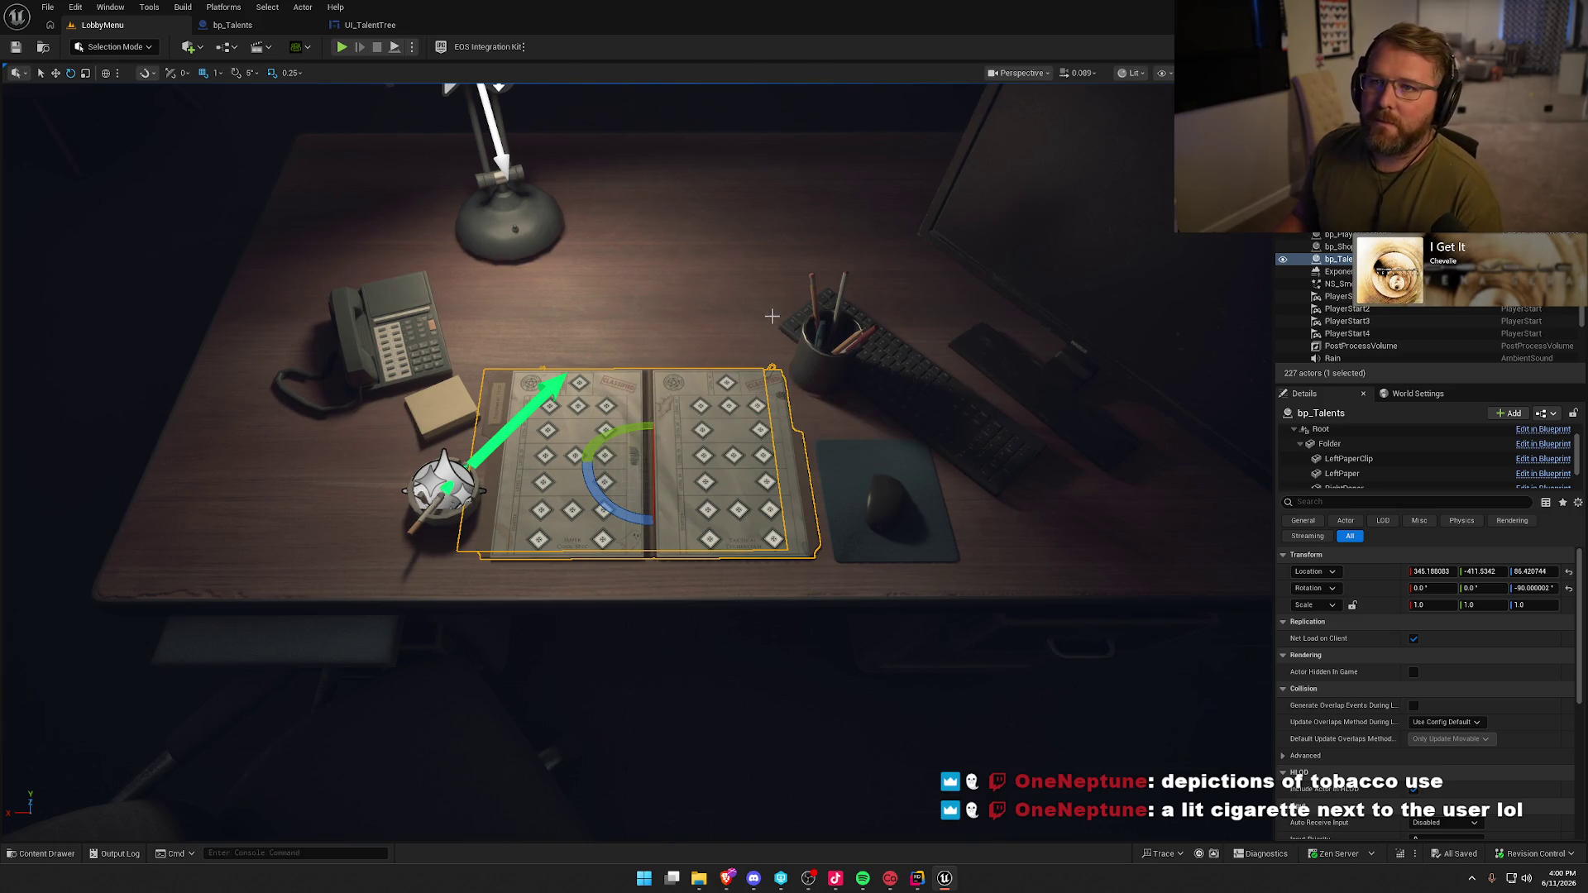
key(Escape)
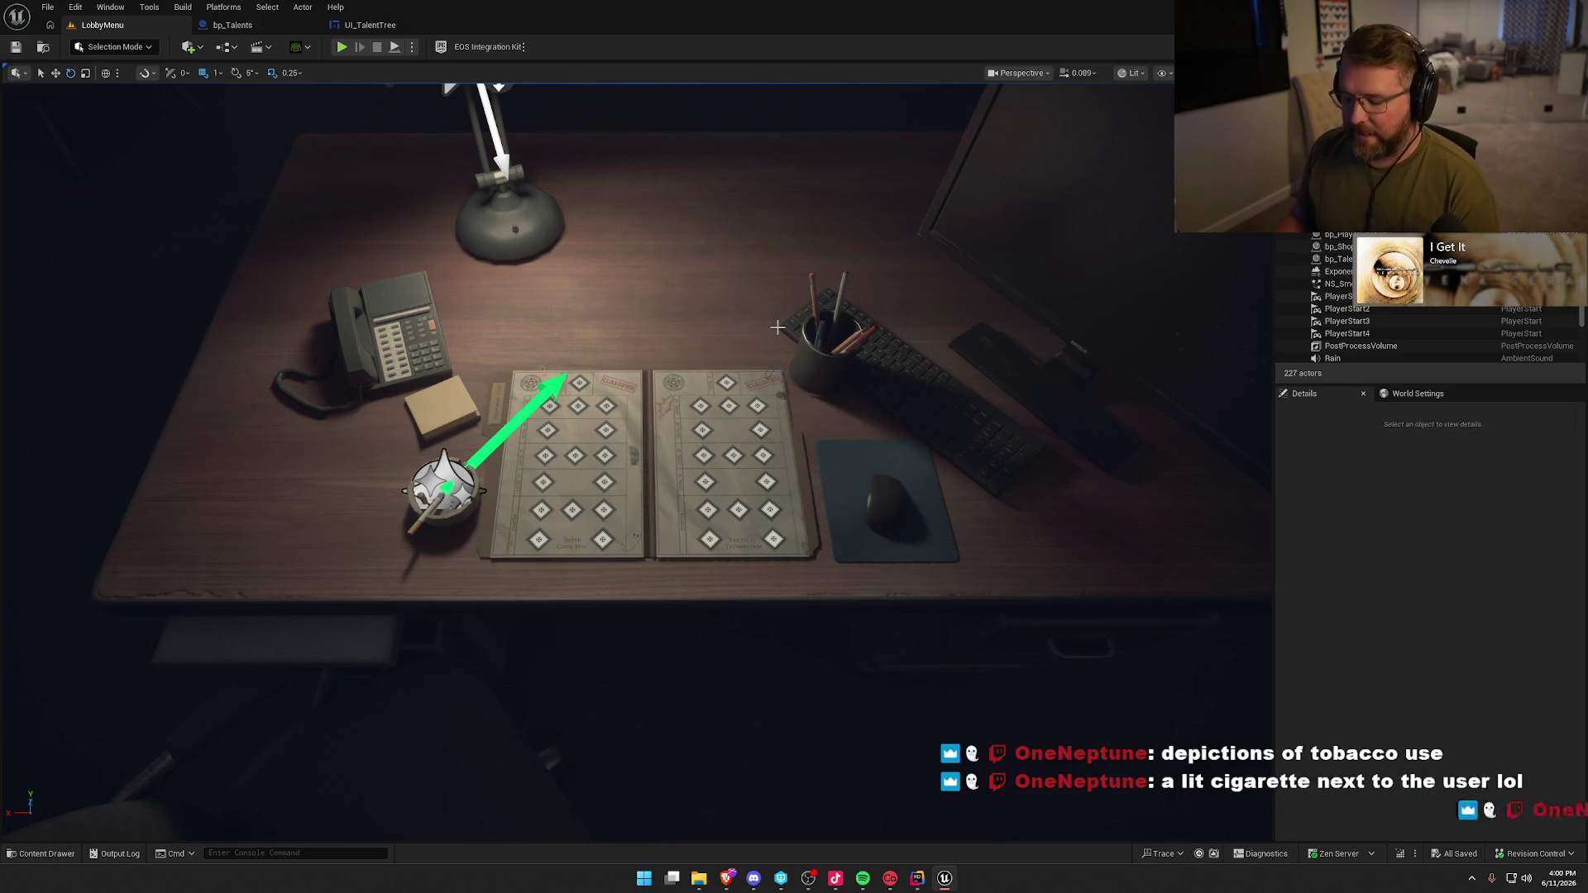
key(g)
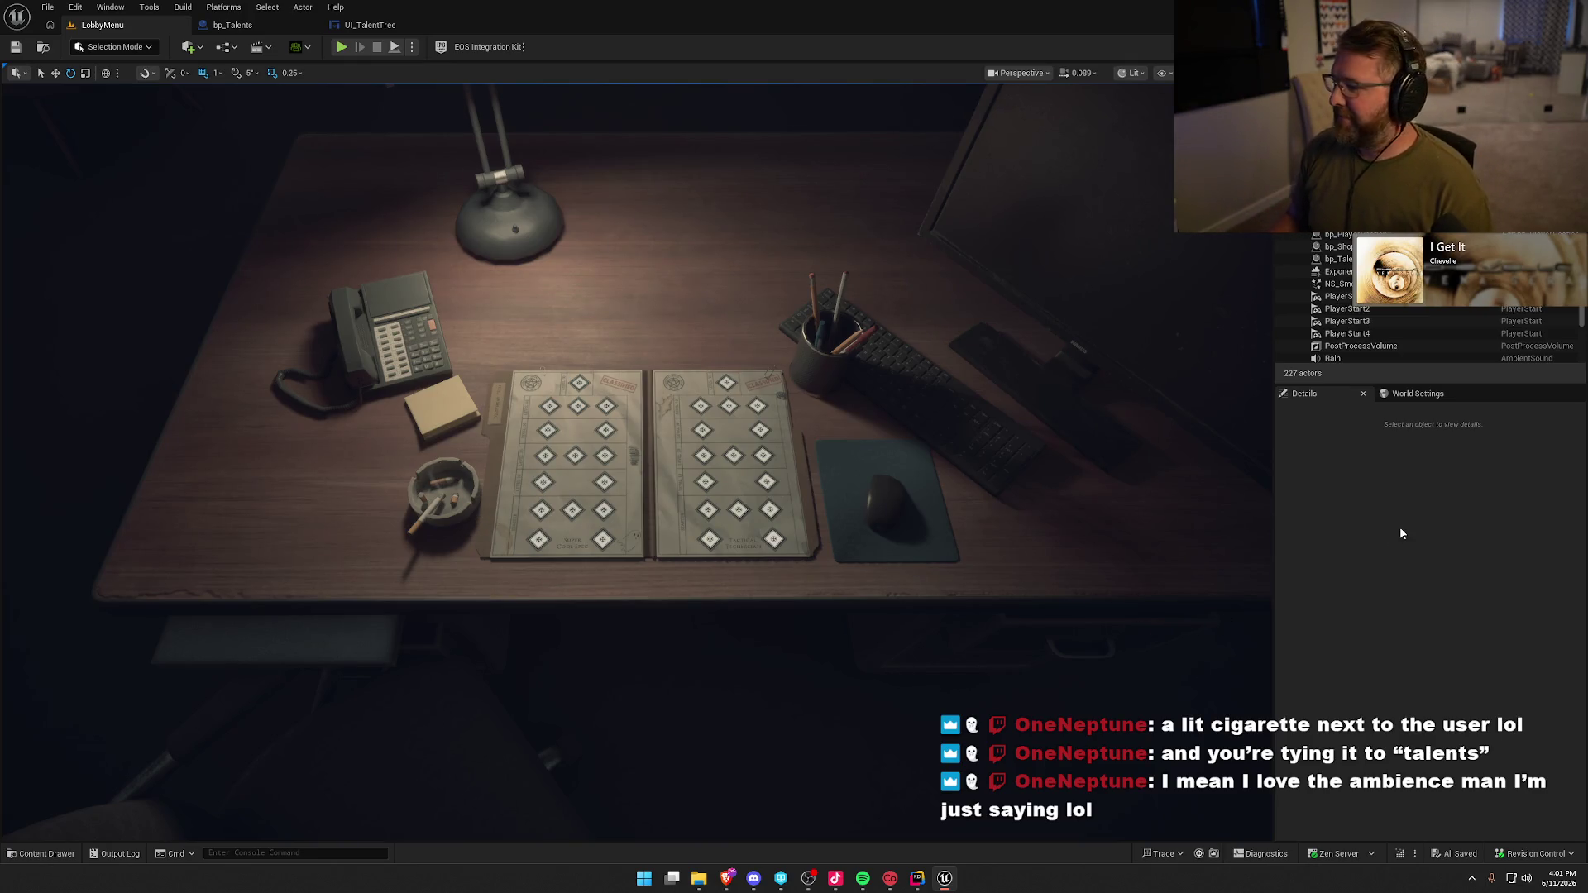
key(ctrl+space)
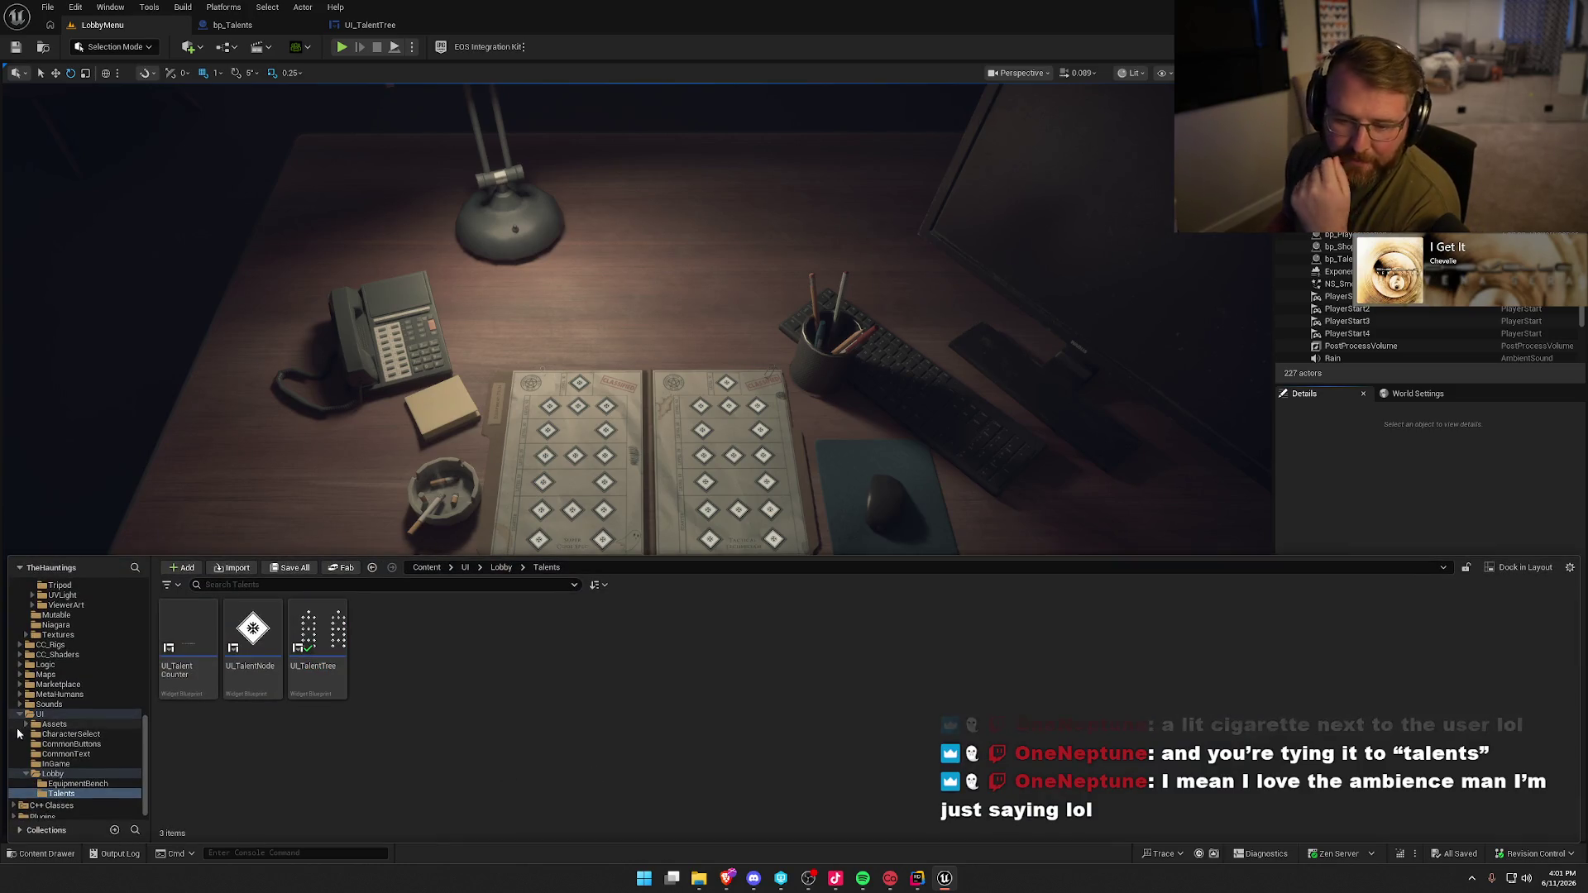
- Expand the UI folder and collapse the Art folder in the content tree, then close the browser
ctrl+click(40, 714)
scroll(44, 726, up, 5)
scroll(44, 726, up, 5)
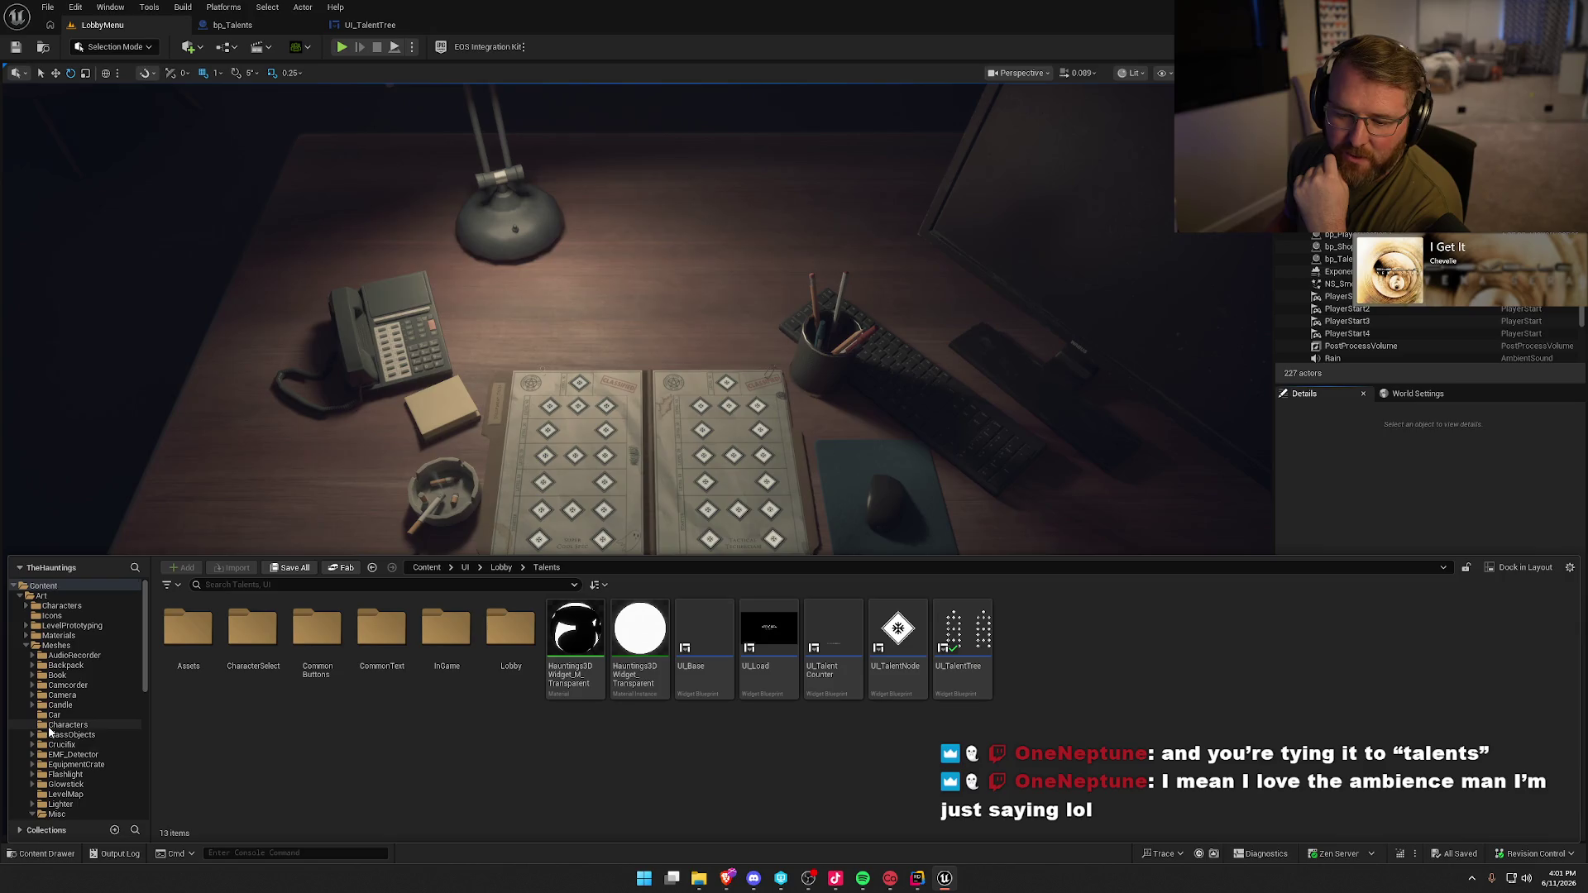
click(20, 597)
click(515, 805)
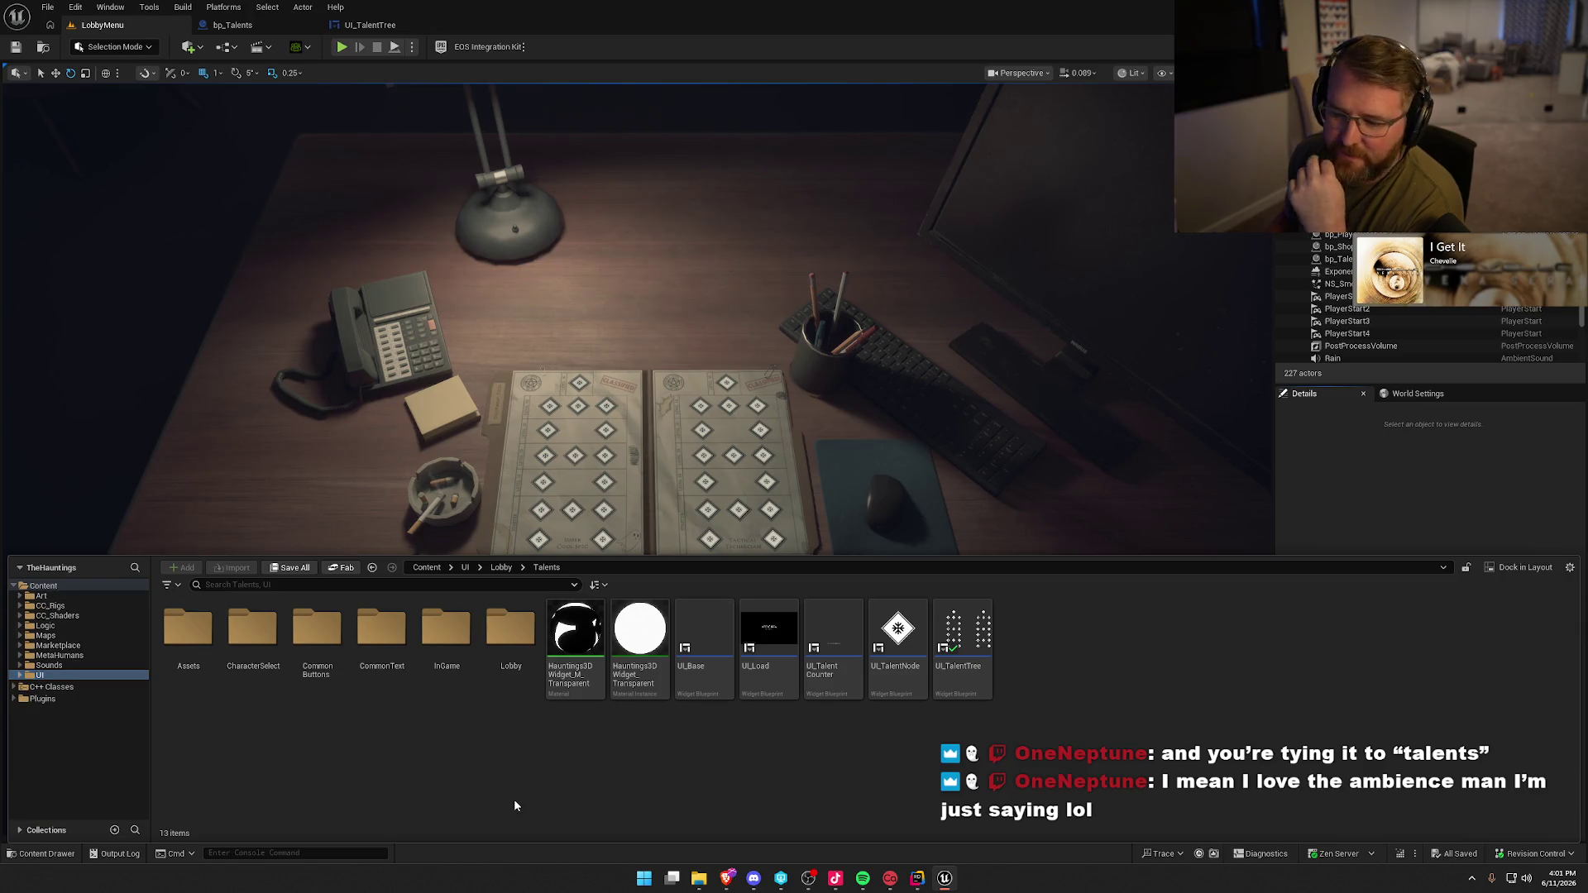
click(1366, 486)
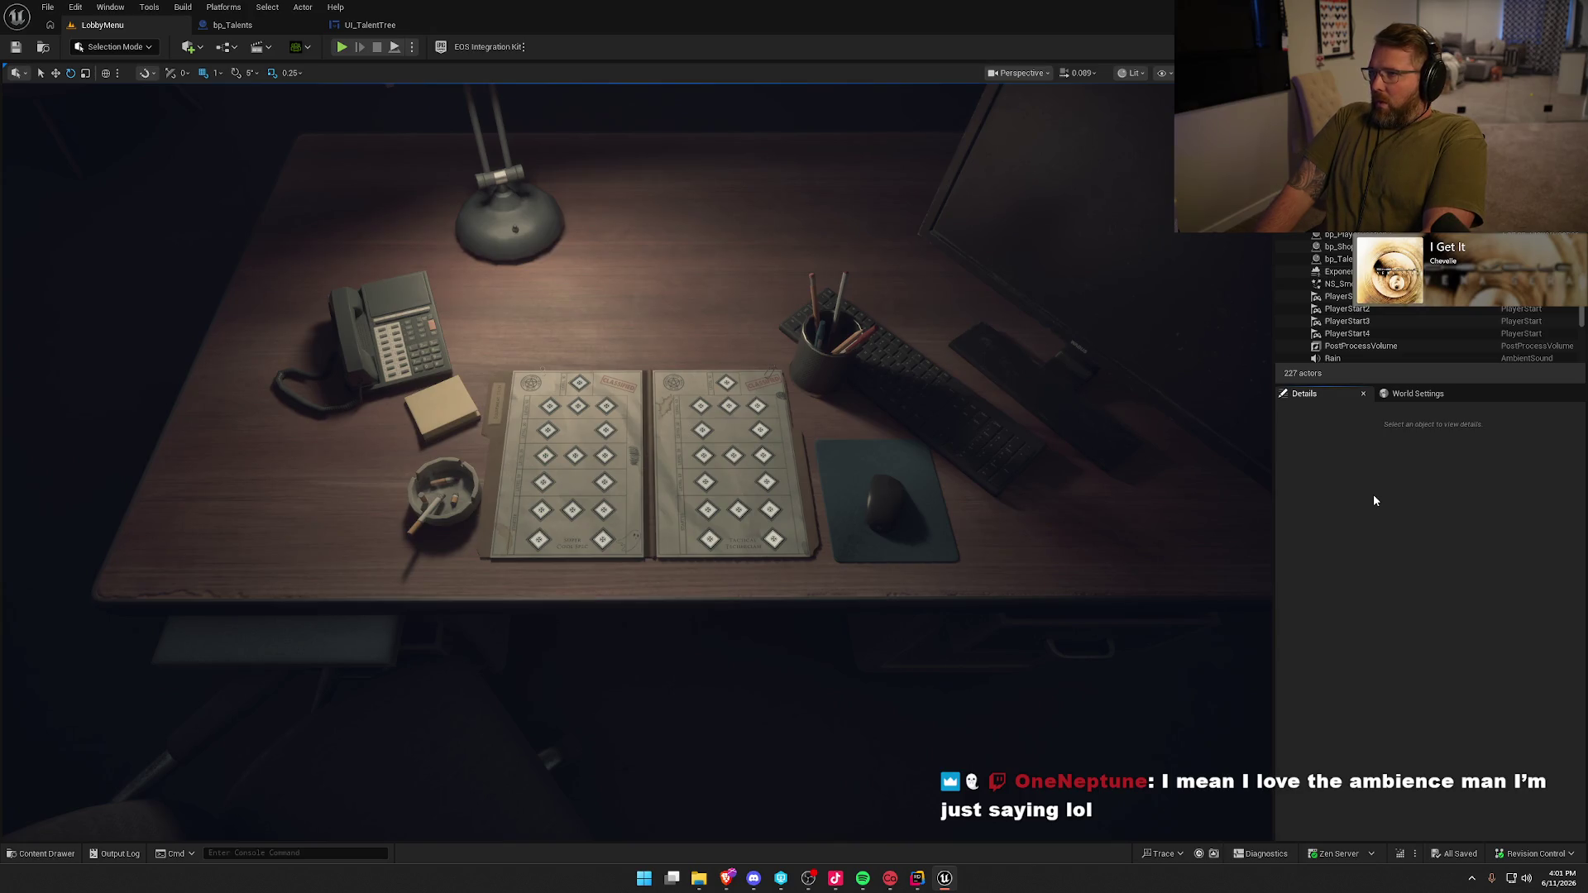
- Load the Entry map from the Maps folder in place of LobbyMenu
key(ctrl+space)
click(52, 635)
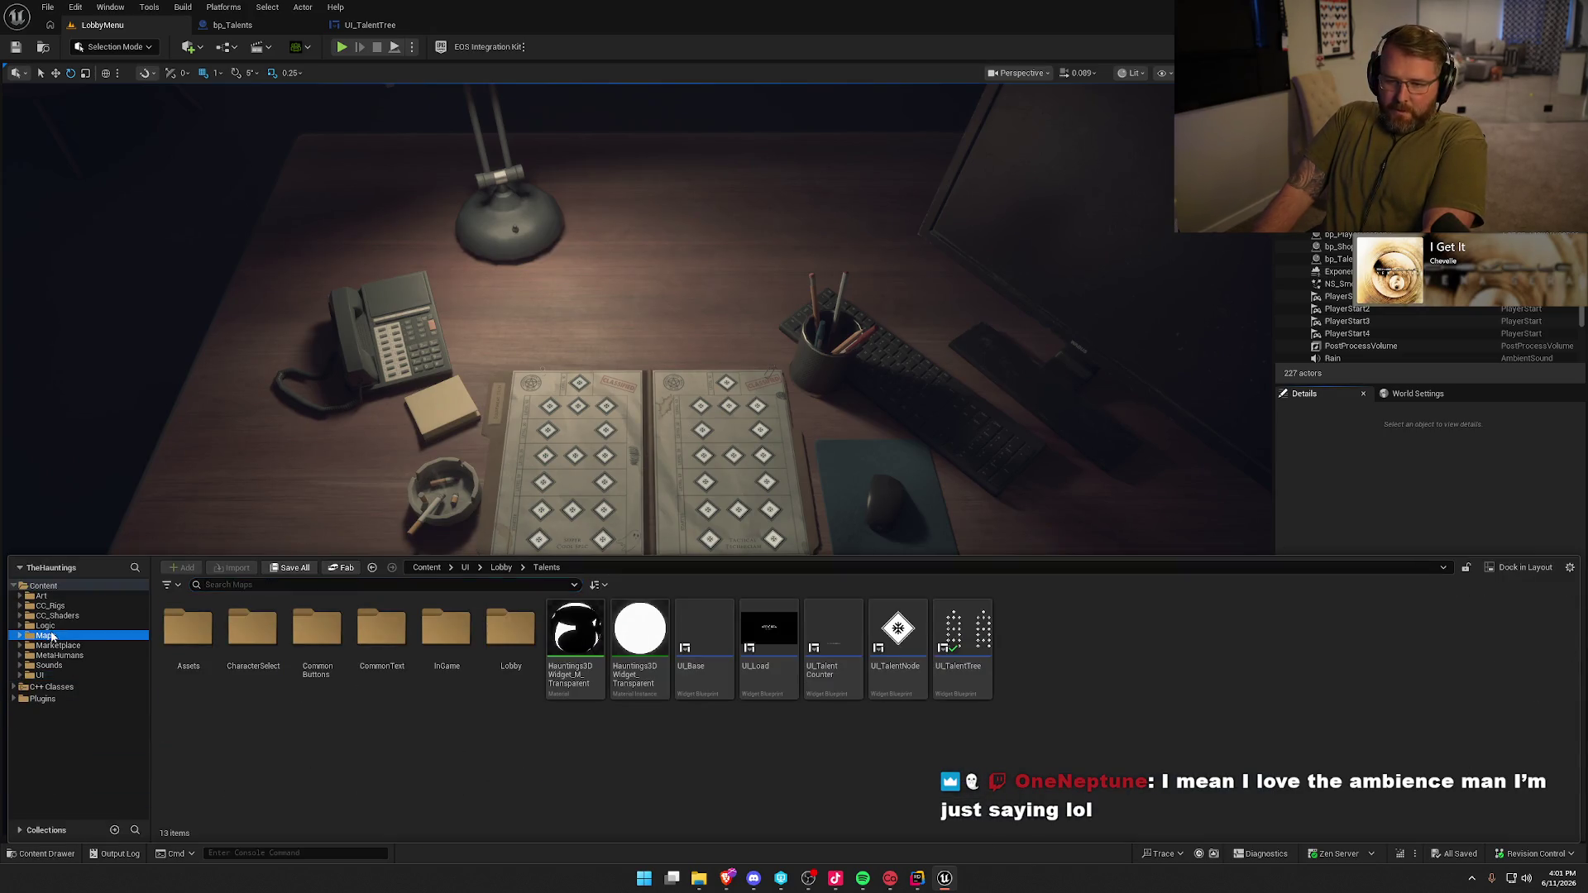
double_click(253, 637)
click(1374, 477)
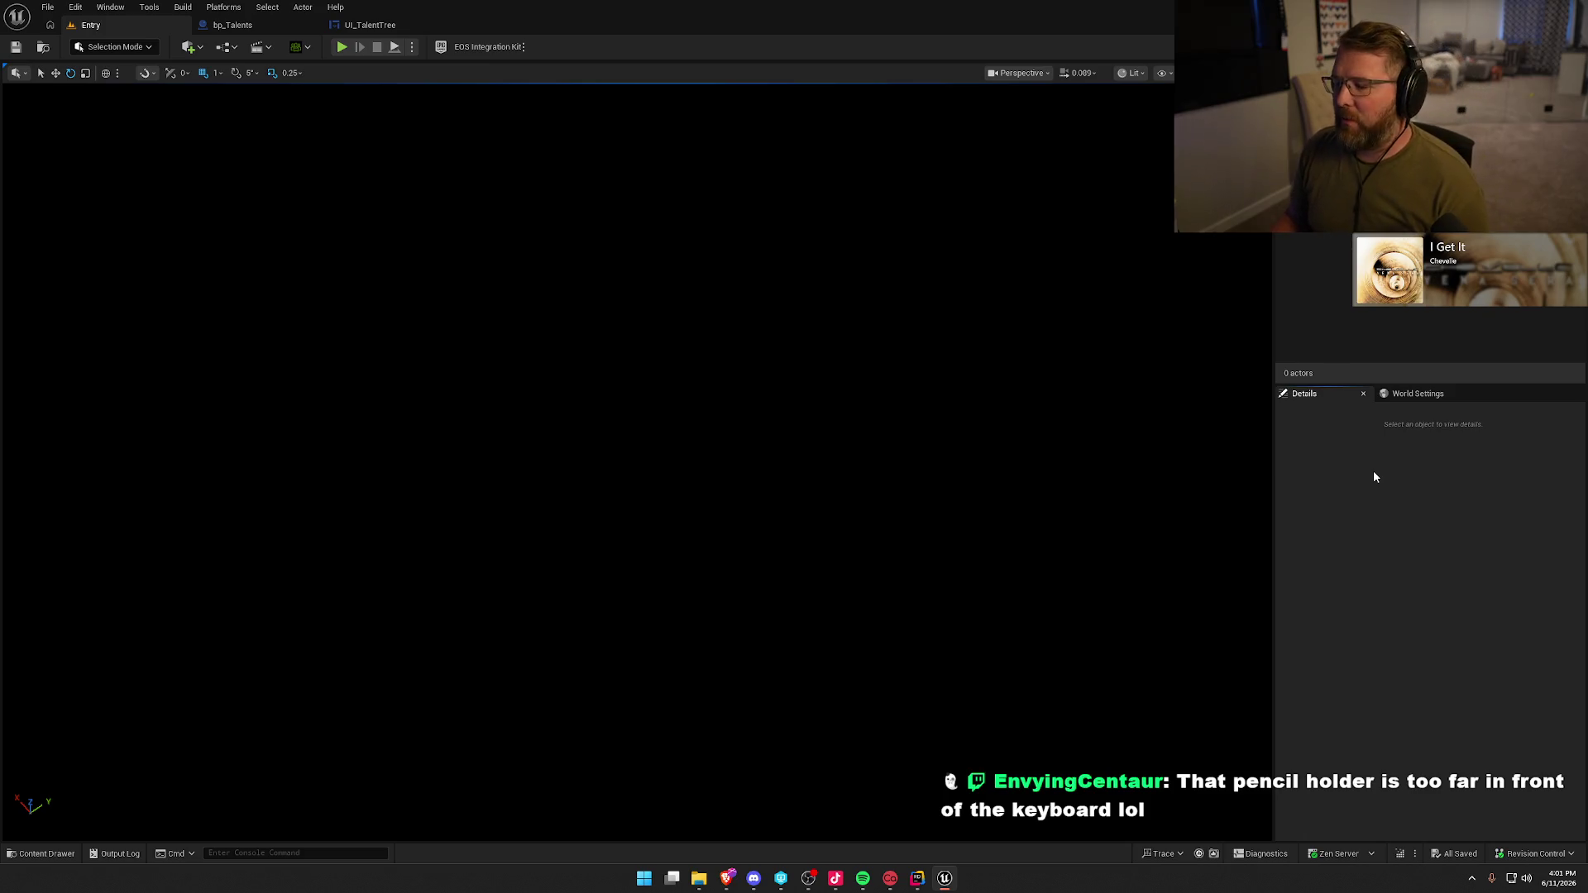
- In Rider, collapse the Config and UI folders and close LocalInstanceSystem.cpp and LocalInstanceSystem.h
click(918, 878)
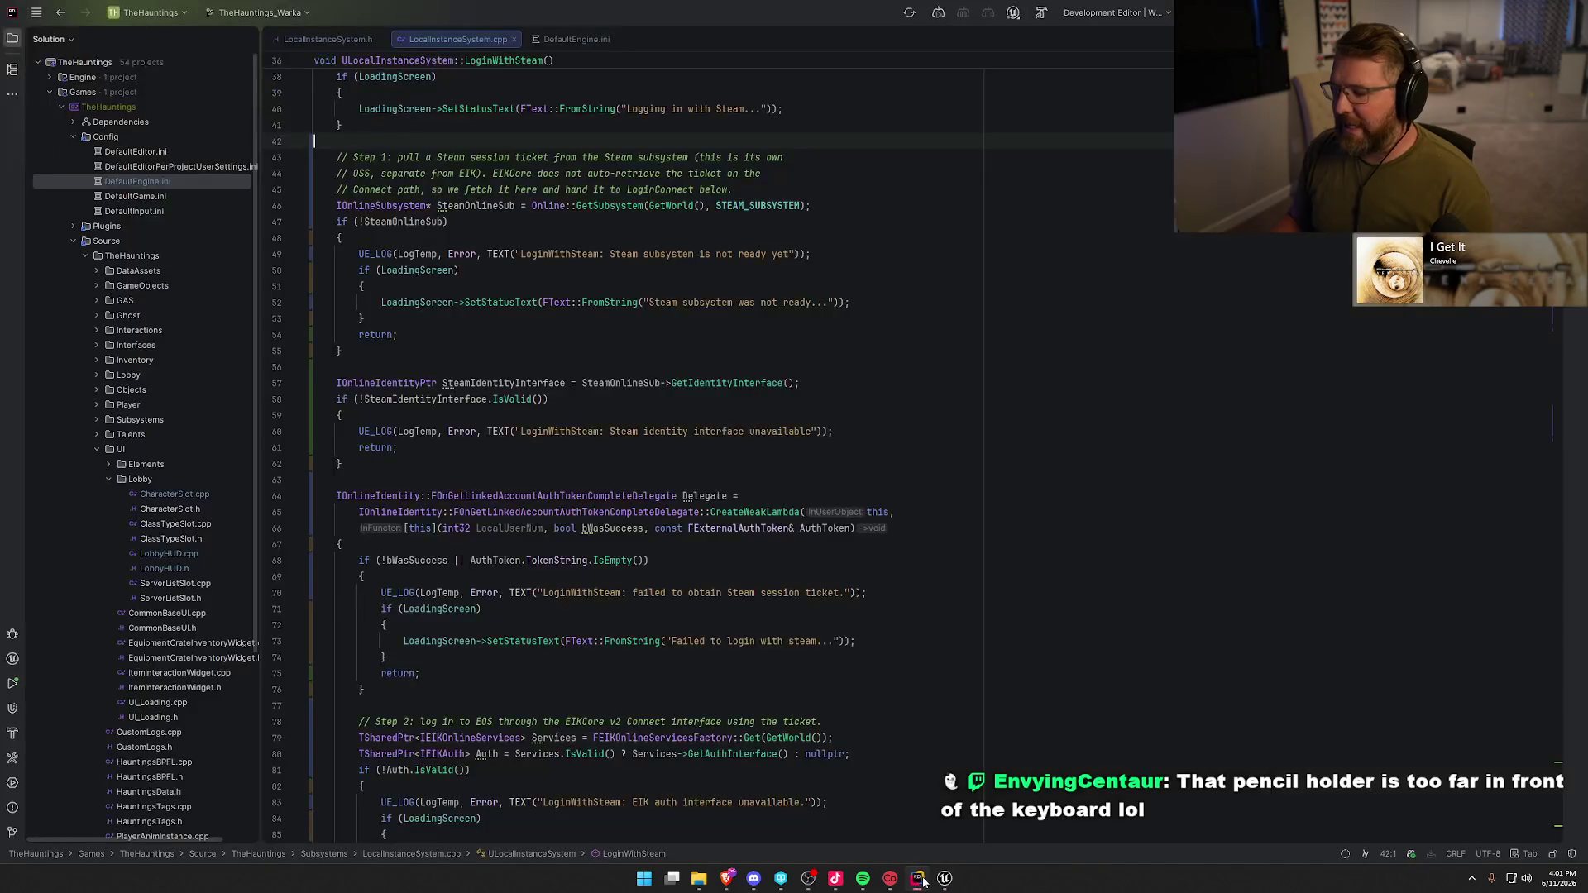
click(73, 137)
click(97, 374)
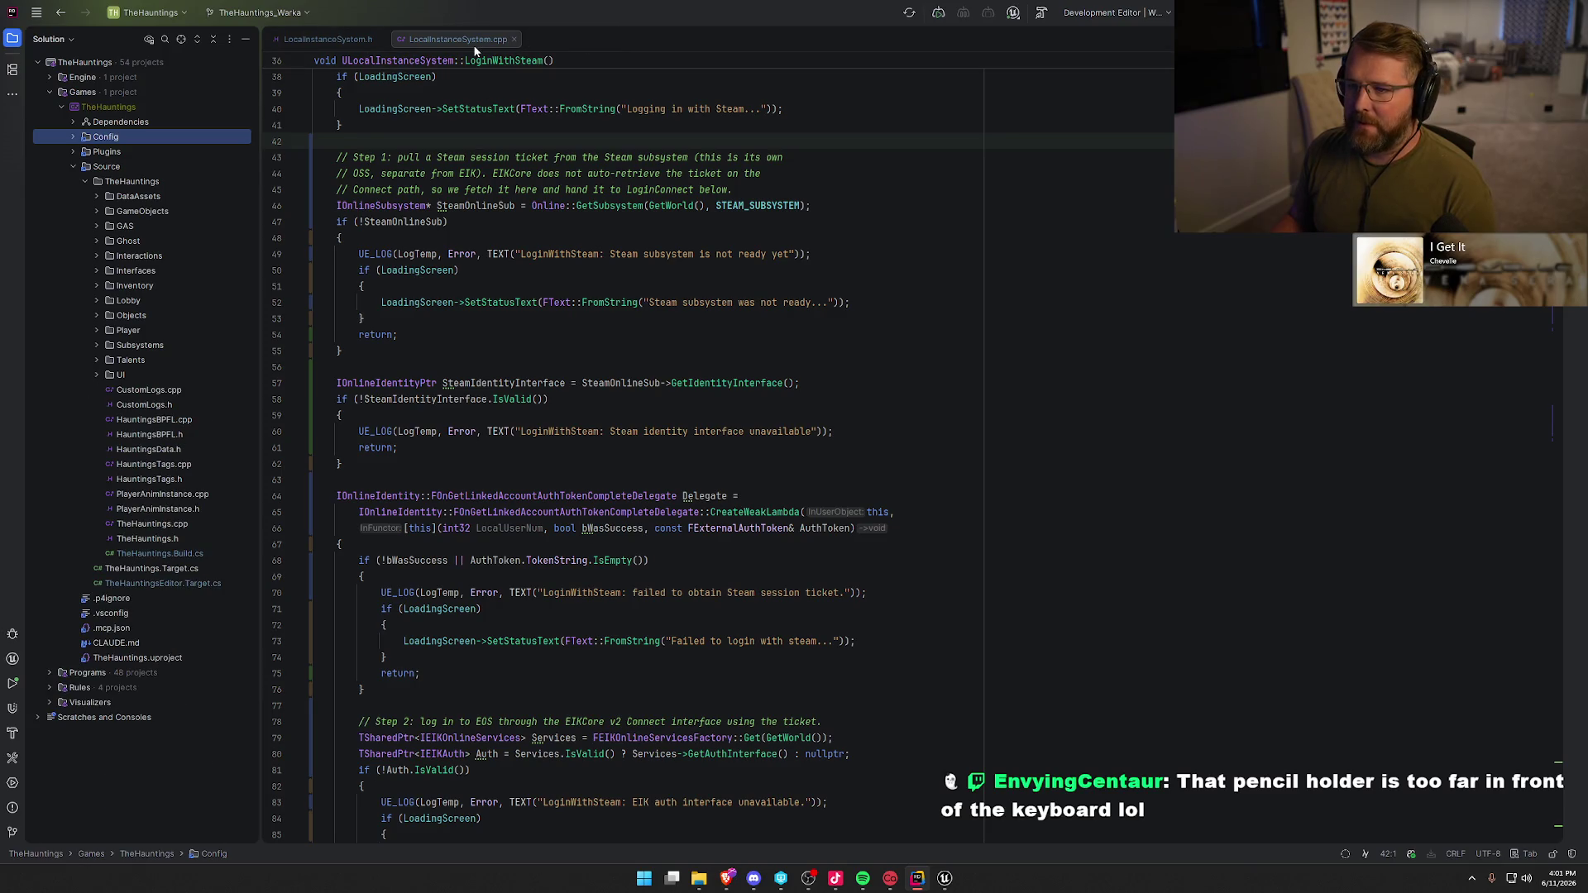
middle_click(475, 45)
middle_click(355, 38)
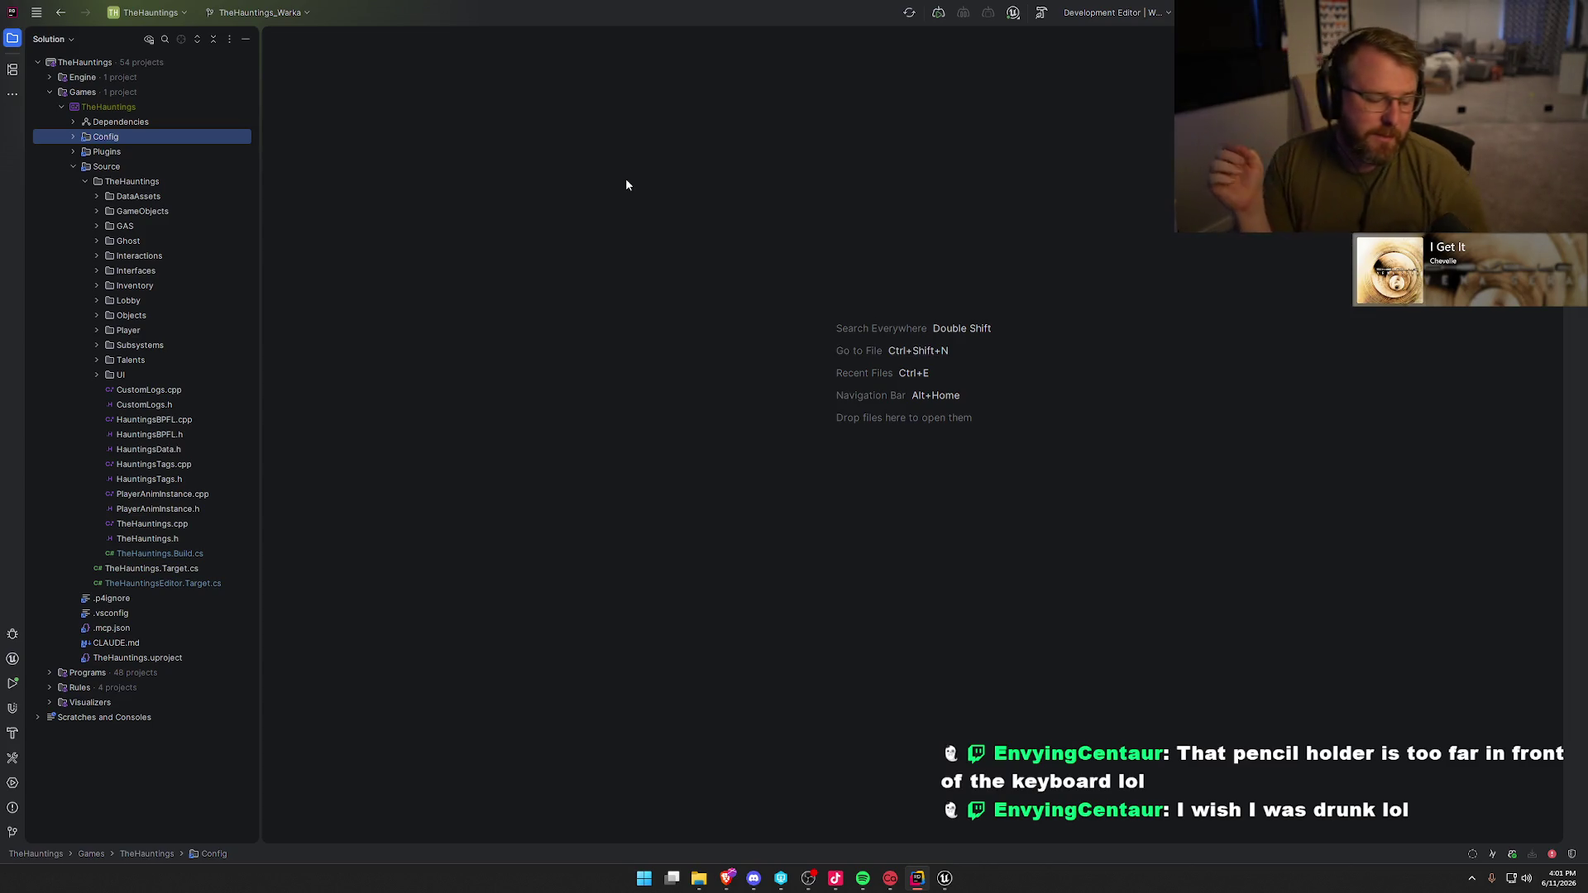
key(alt+Tab)
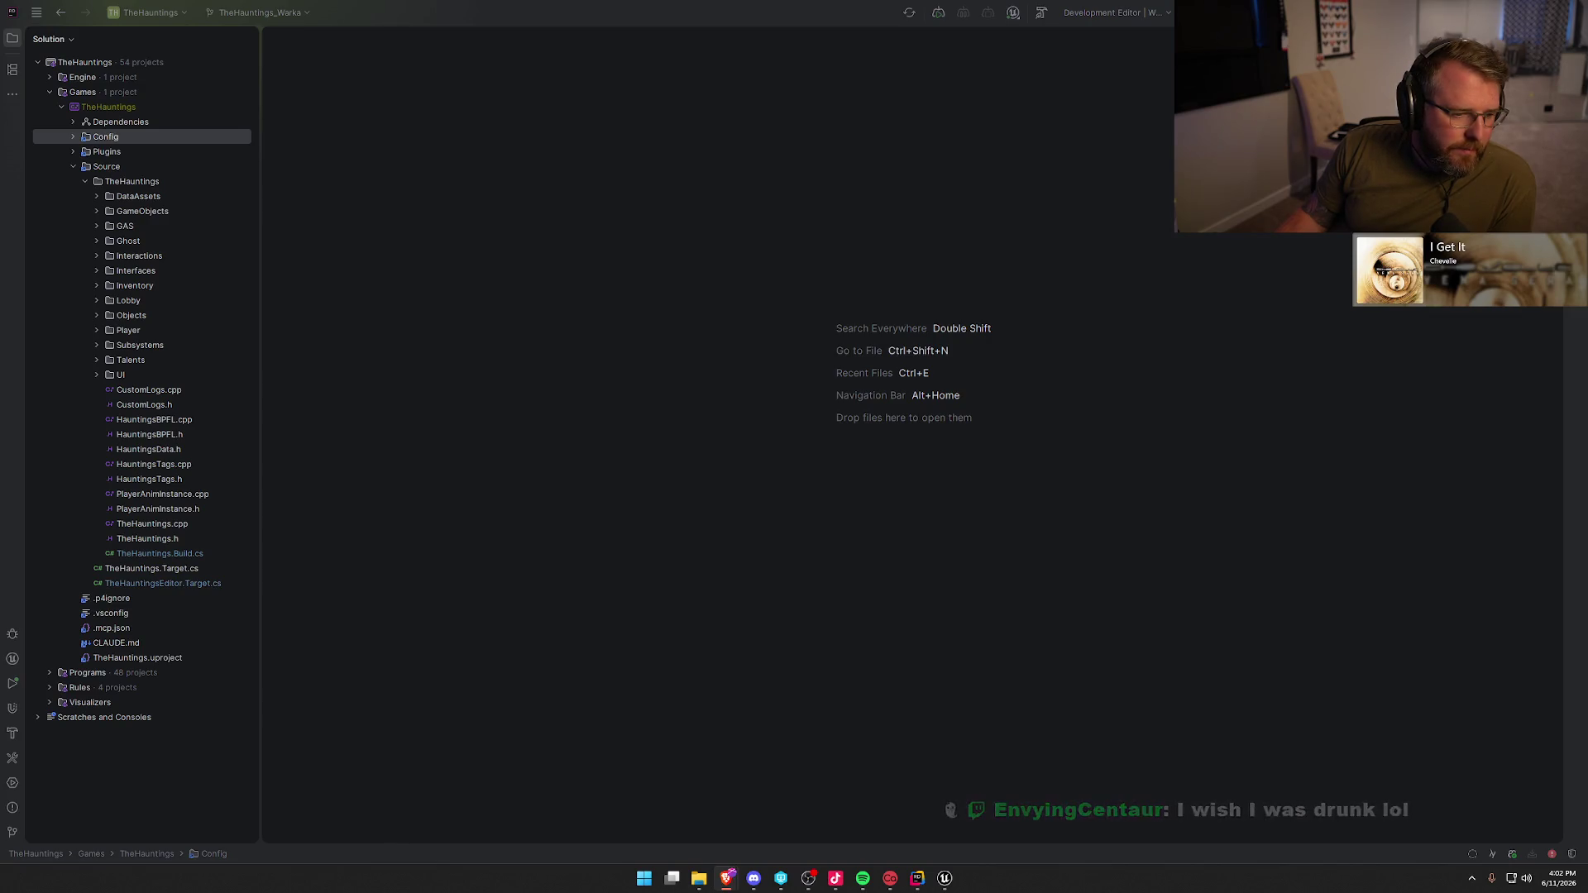
- Maximize the docs browser and view the Cloud Storage, Player Data Storage, Title Storage, Commerce and Moderation pages
drag(0, 293, 478, 217)
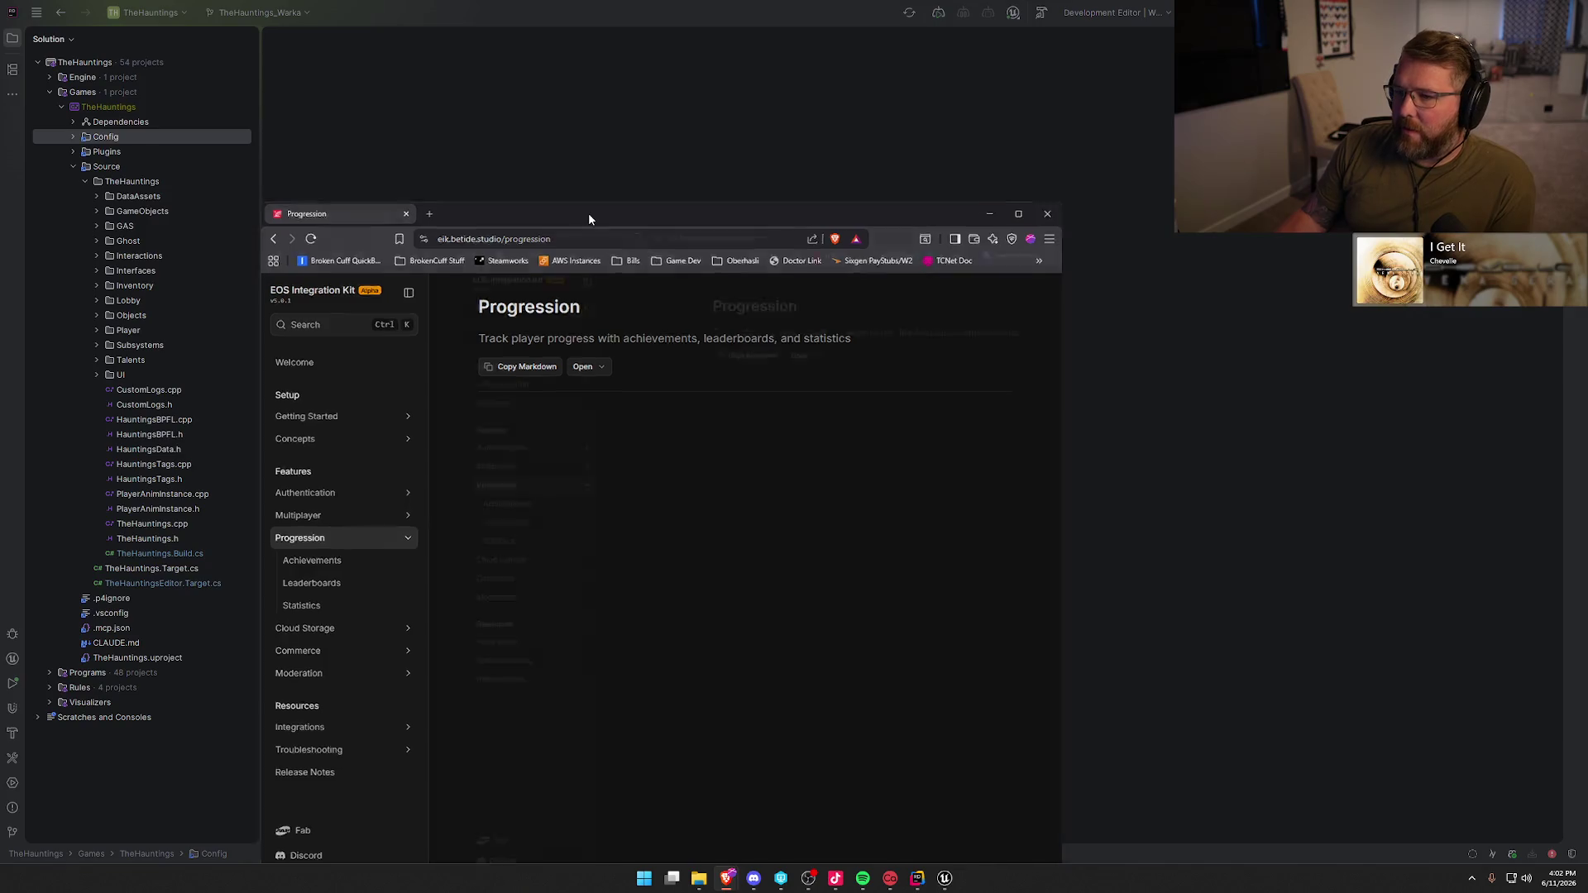
double_click(588, 212)
click(386, 422)
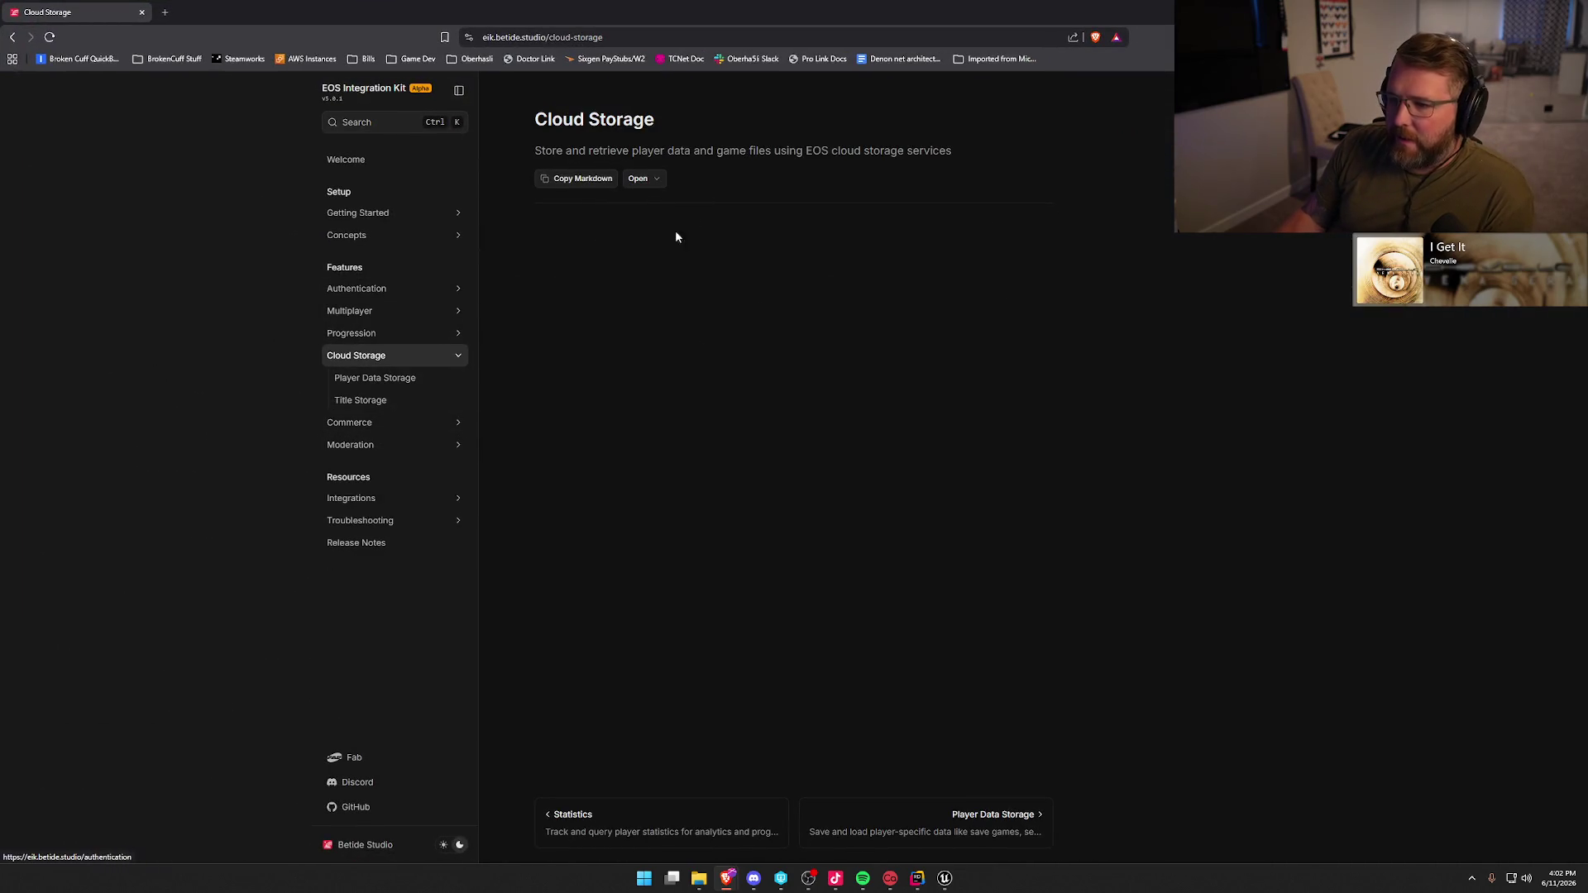
click(374, 378)
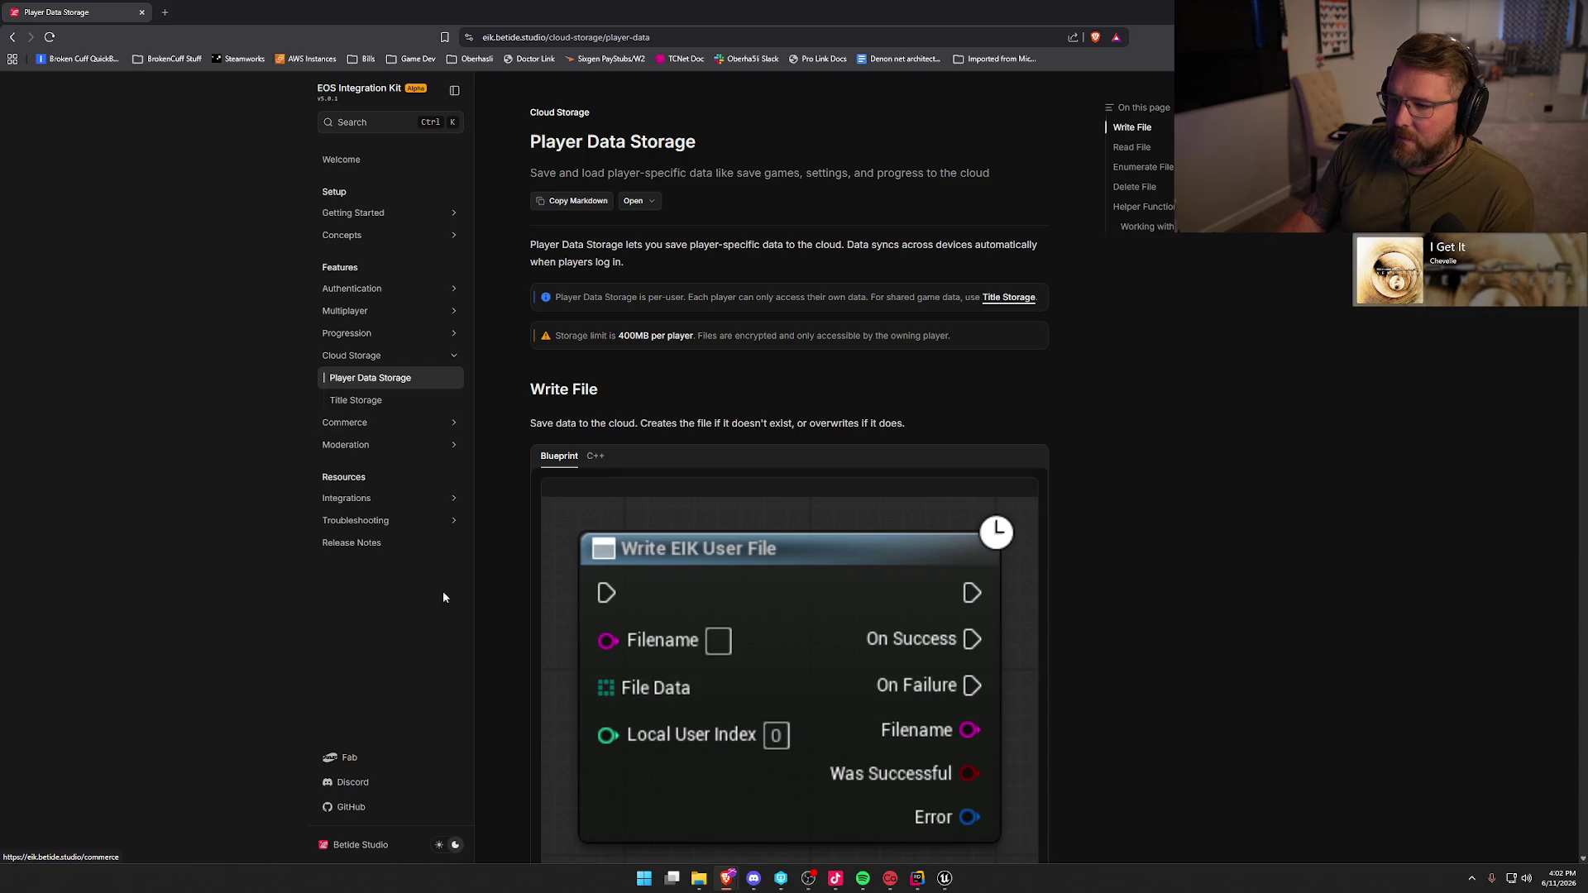
click(365, 400)
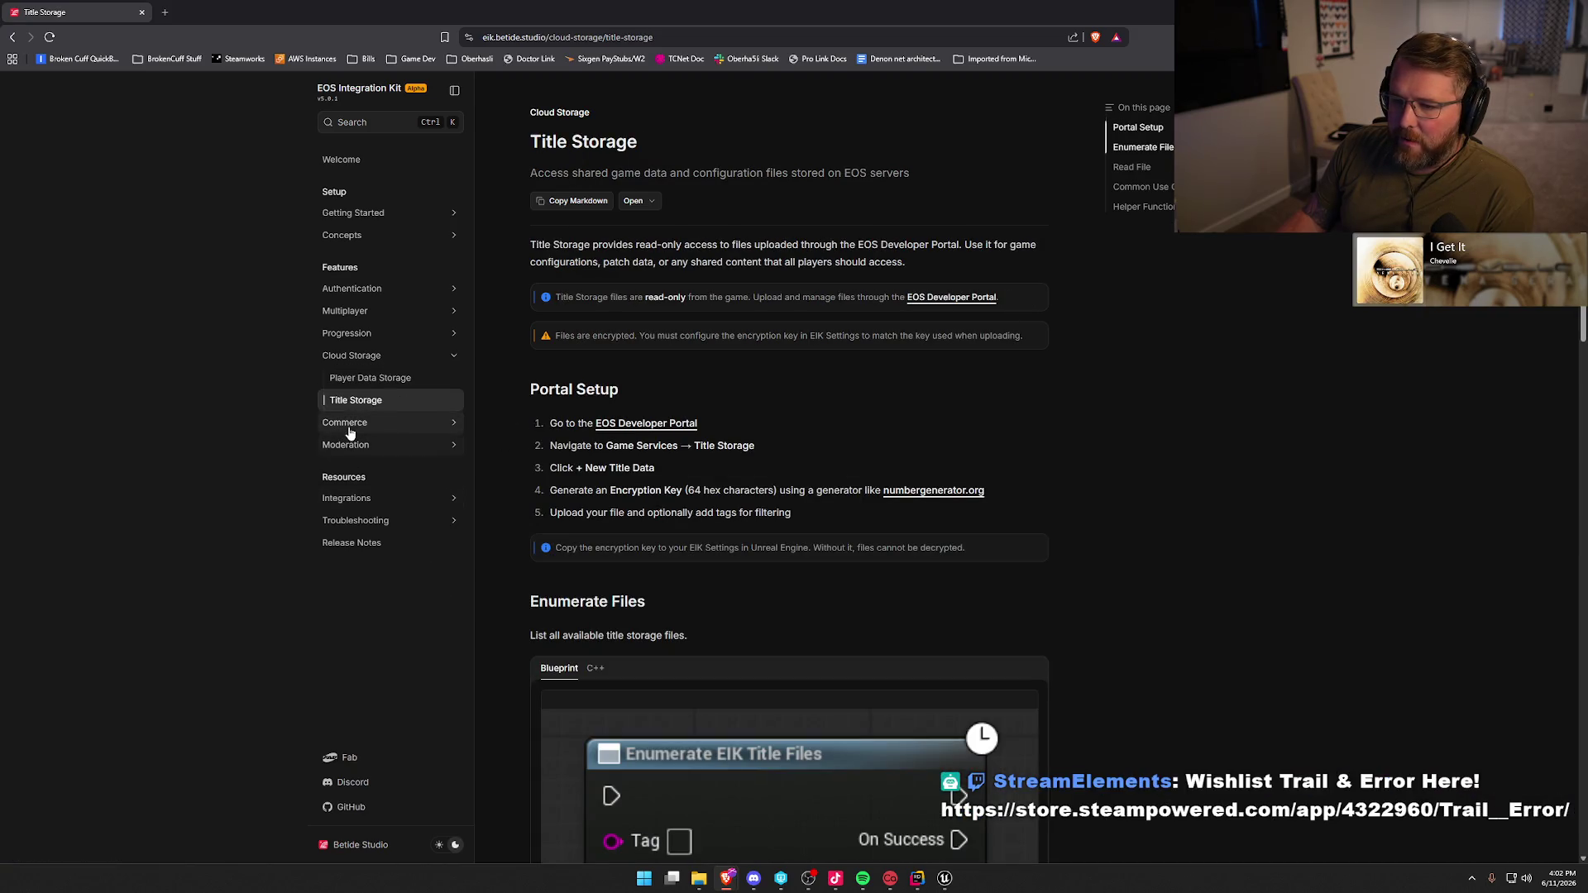
click(397, 422)
click(397, 446)
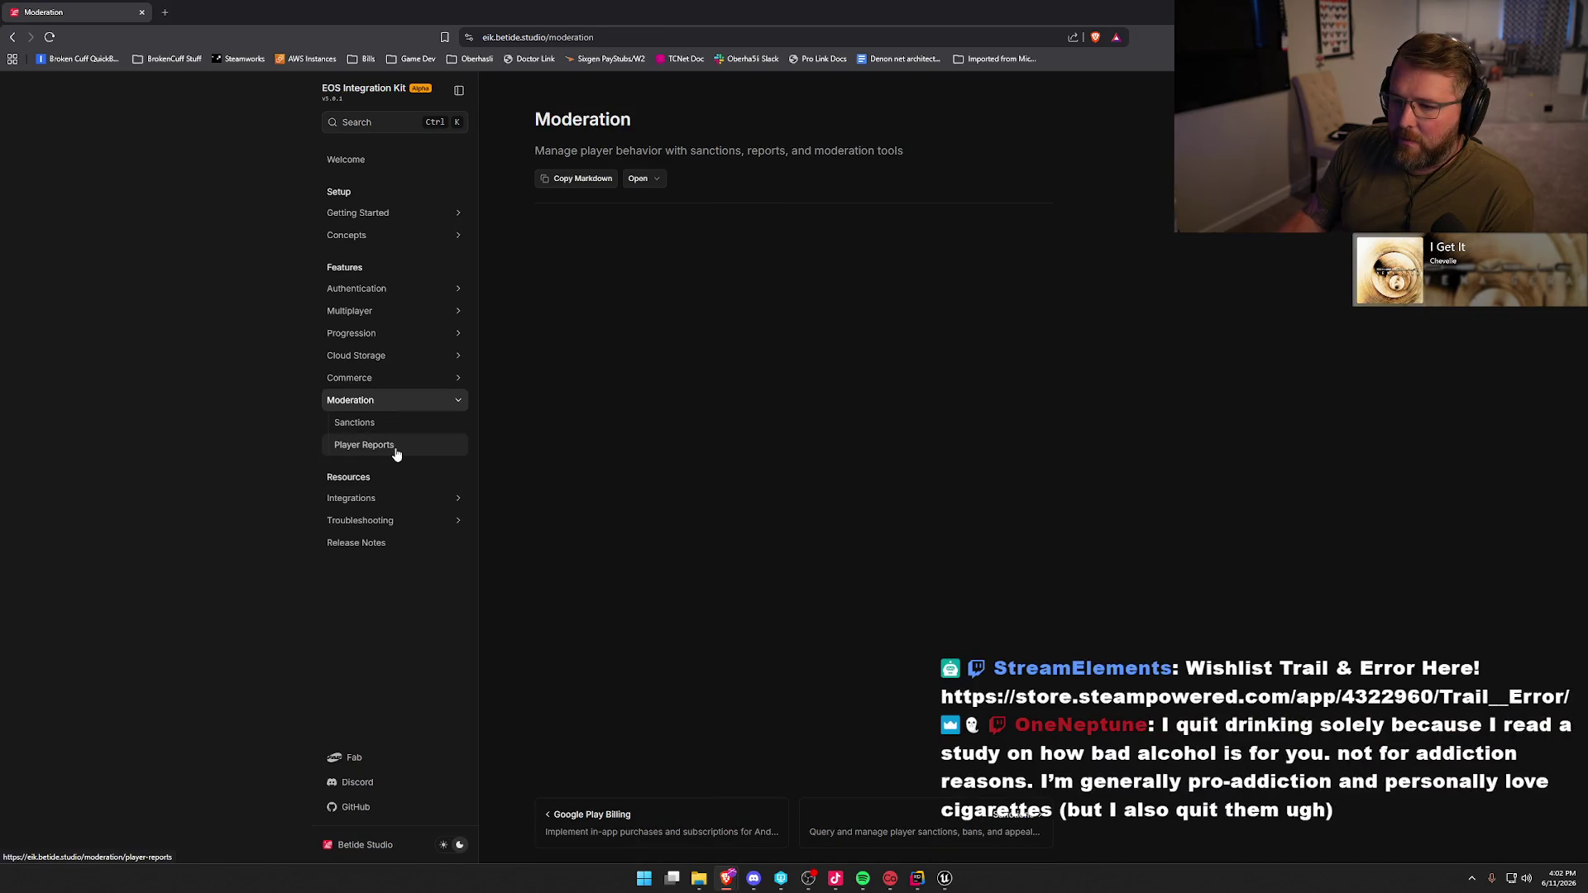
- View the Progression docs: Achievements, Leaderboards and Statistics pages
click(354, 332)
click(389, 355)
click(392, 378)
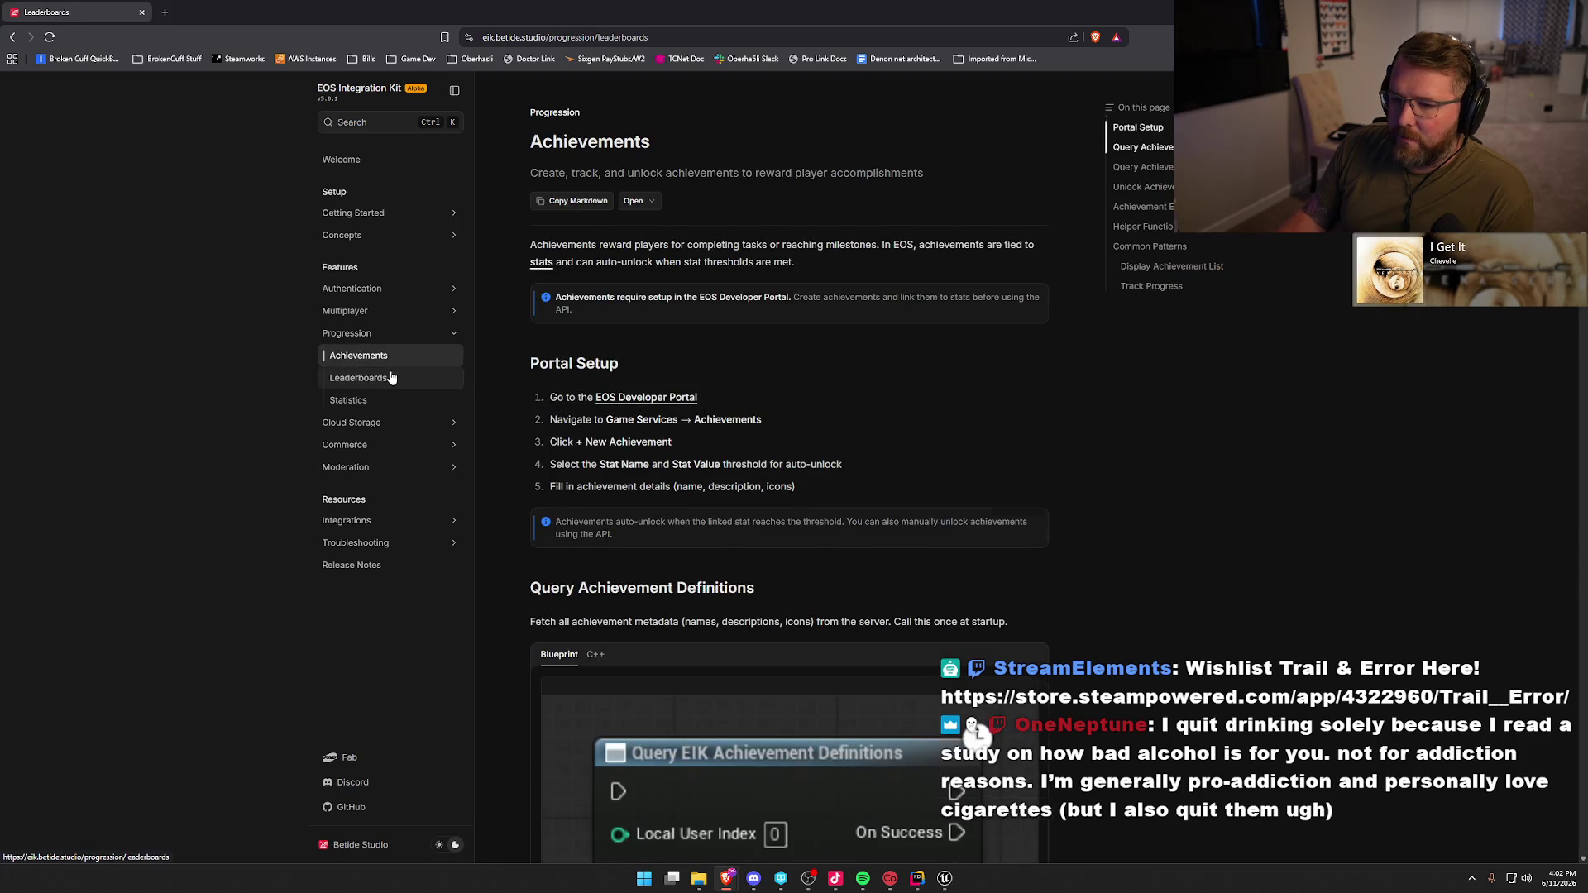
click(381, 399)
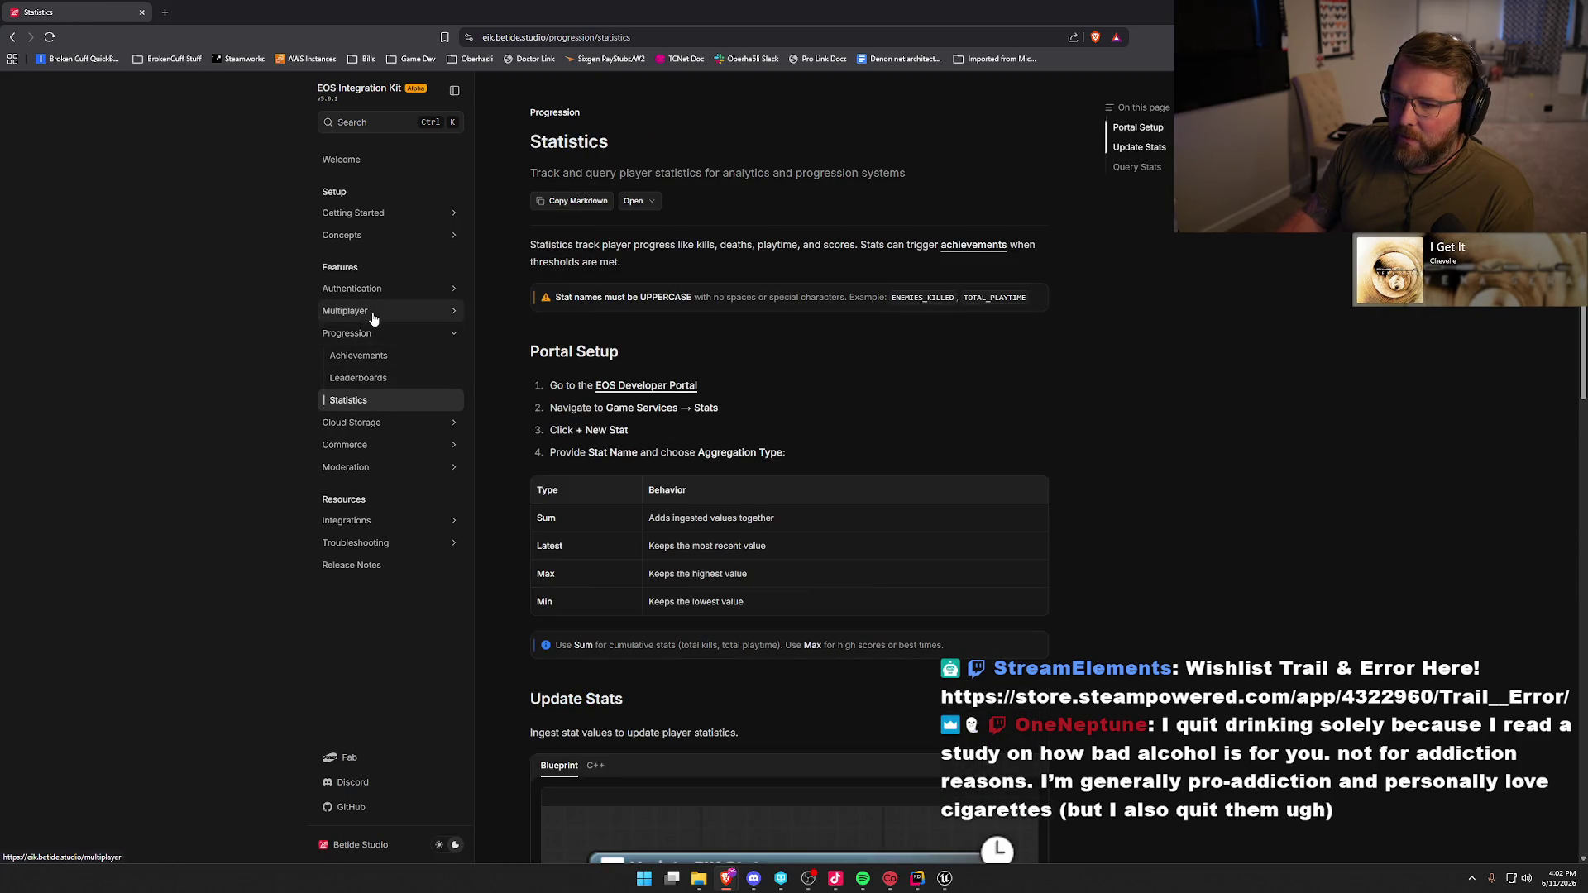
- View the Multiplayer docs' Voice Chat and Positional Voice pages, then the Multiplayer overview
click(370, 313)
click(380, 357)
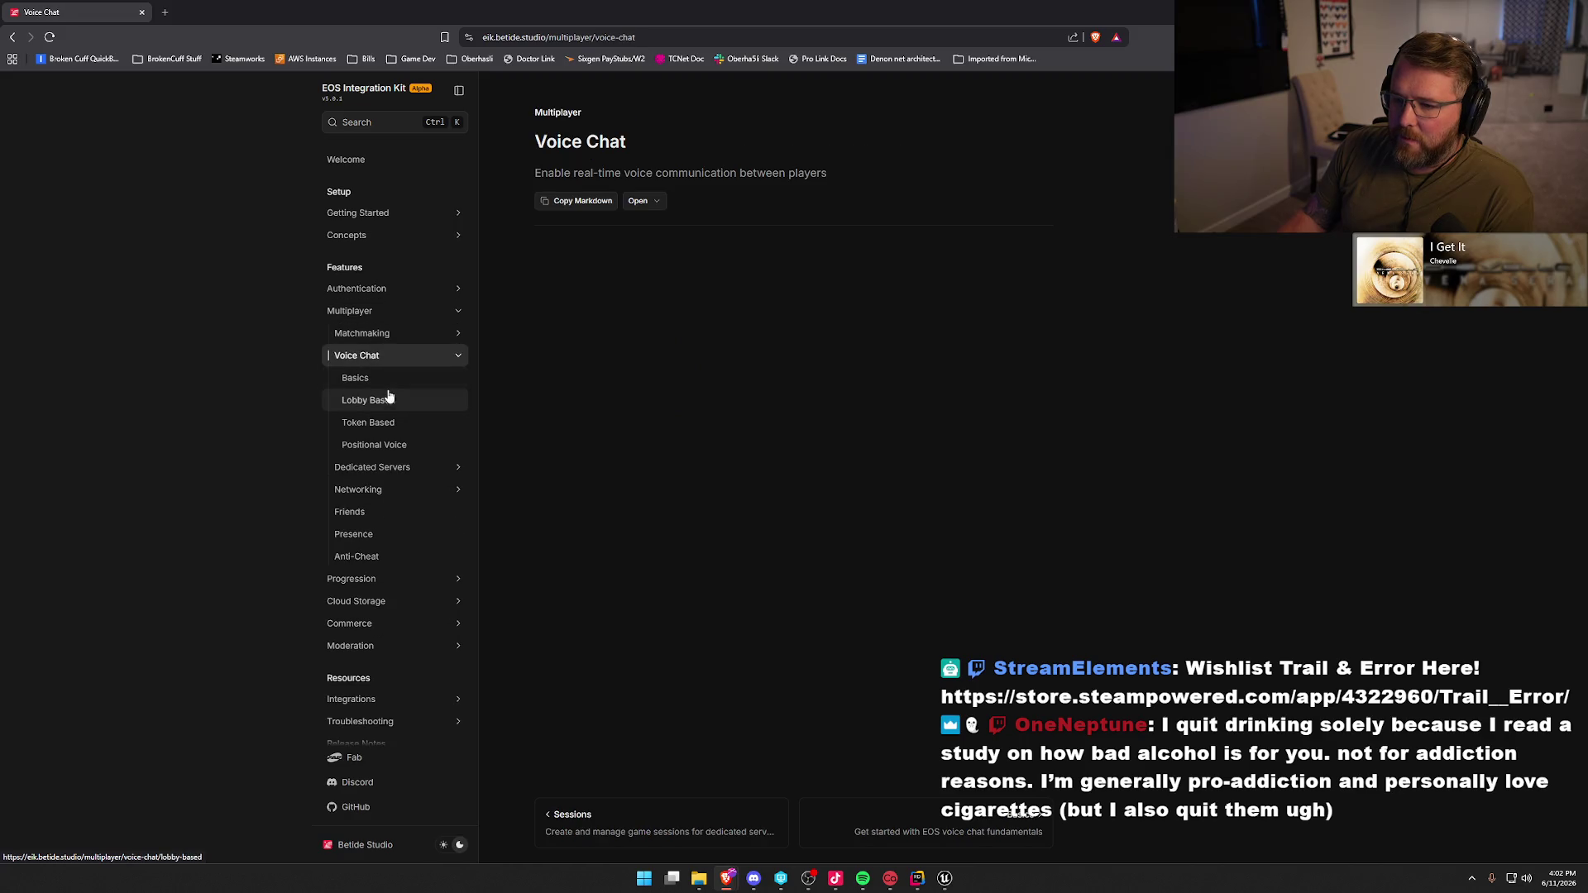
click(396, 444)
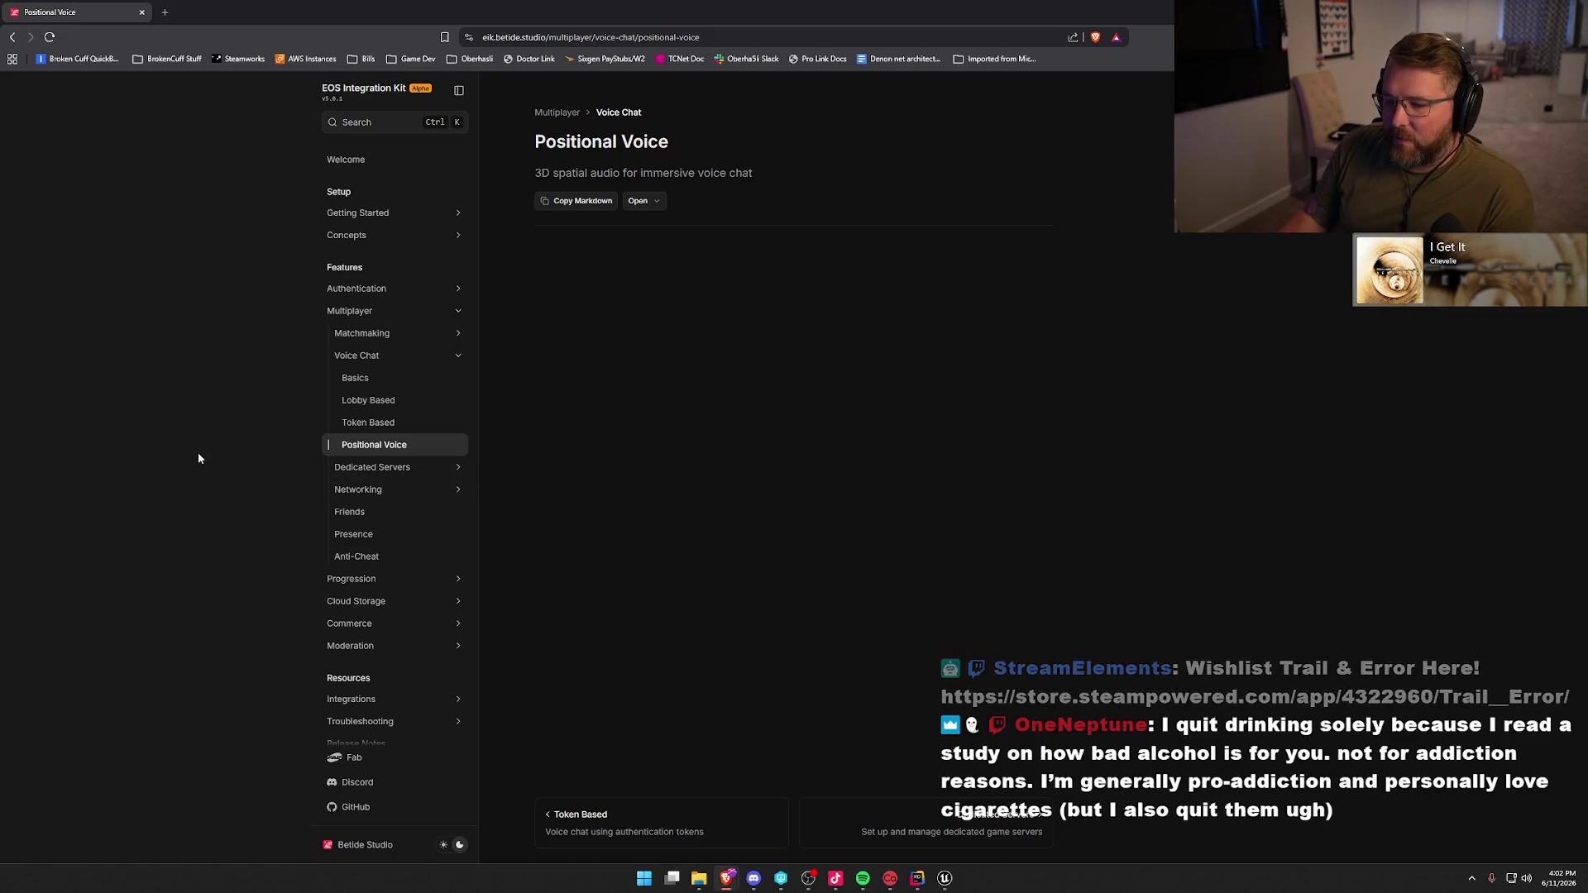
click(401, 318)
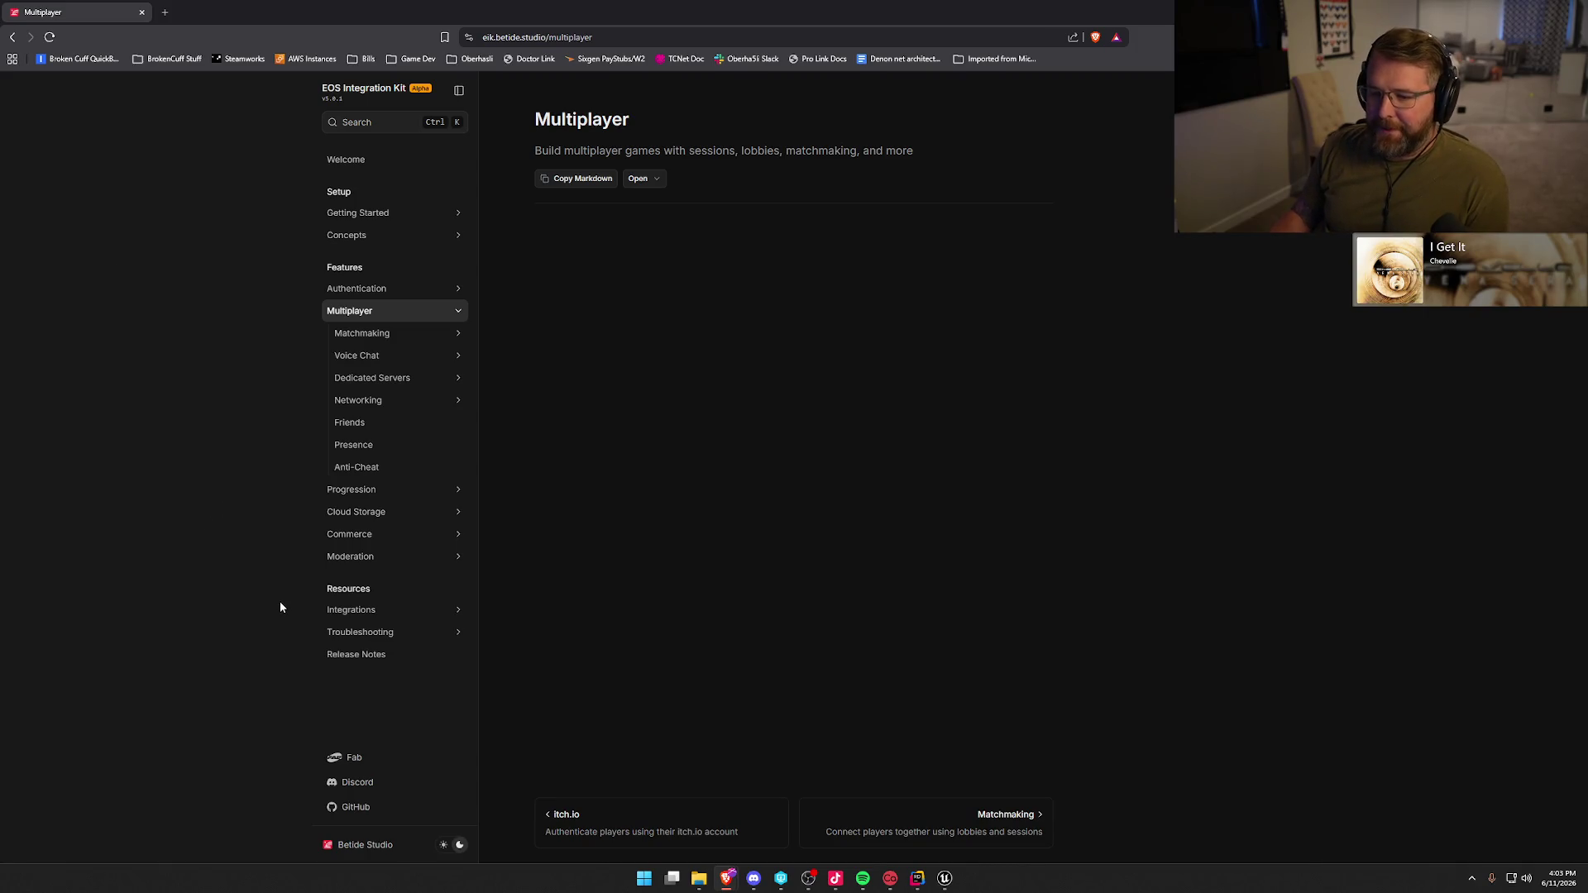
- Return to the Progression overview and read through the Statistics page
click(401, 491)
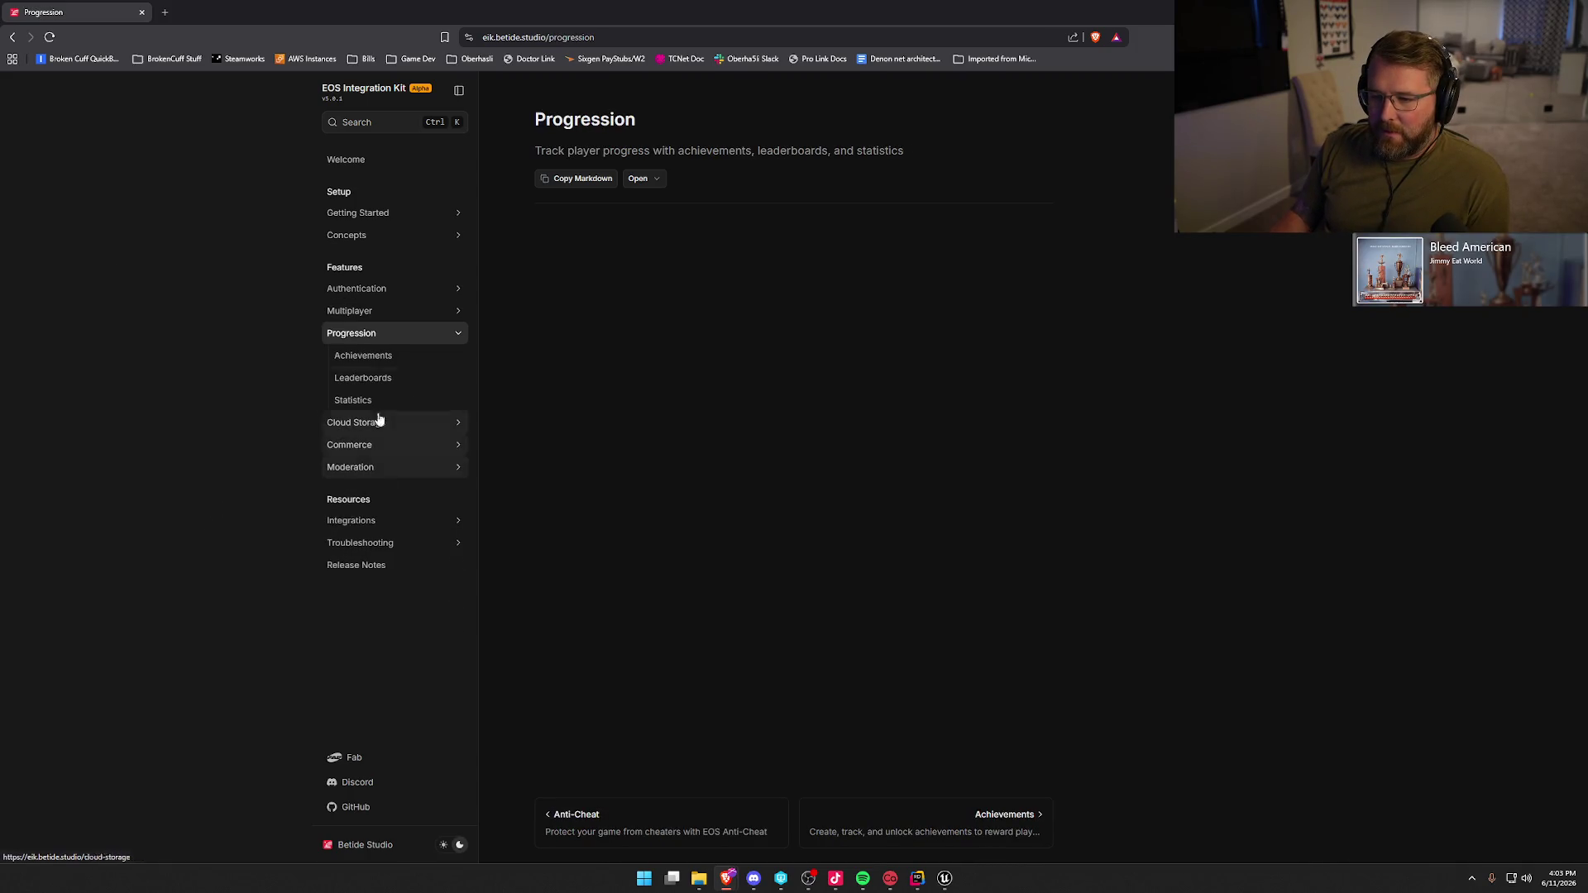
click(369, 400)
scroll(1134, 649, down, 3)
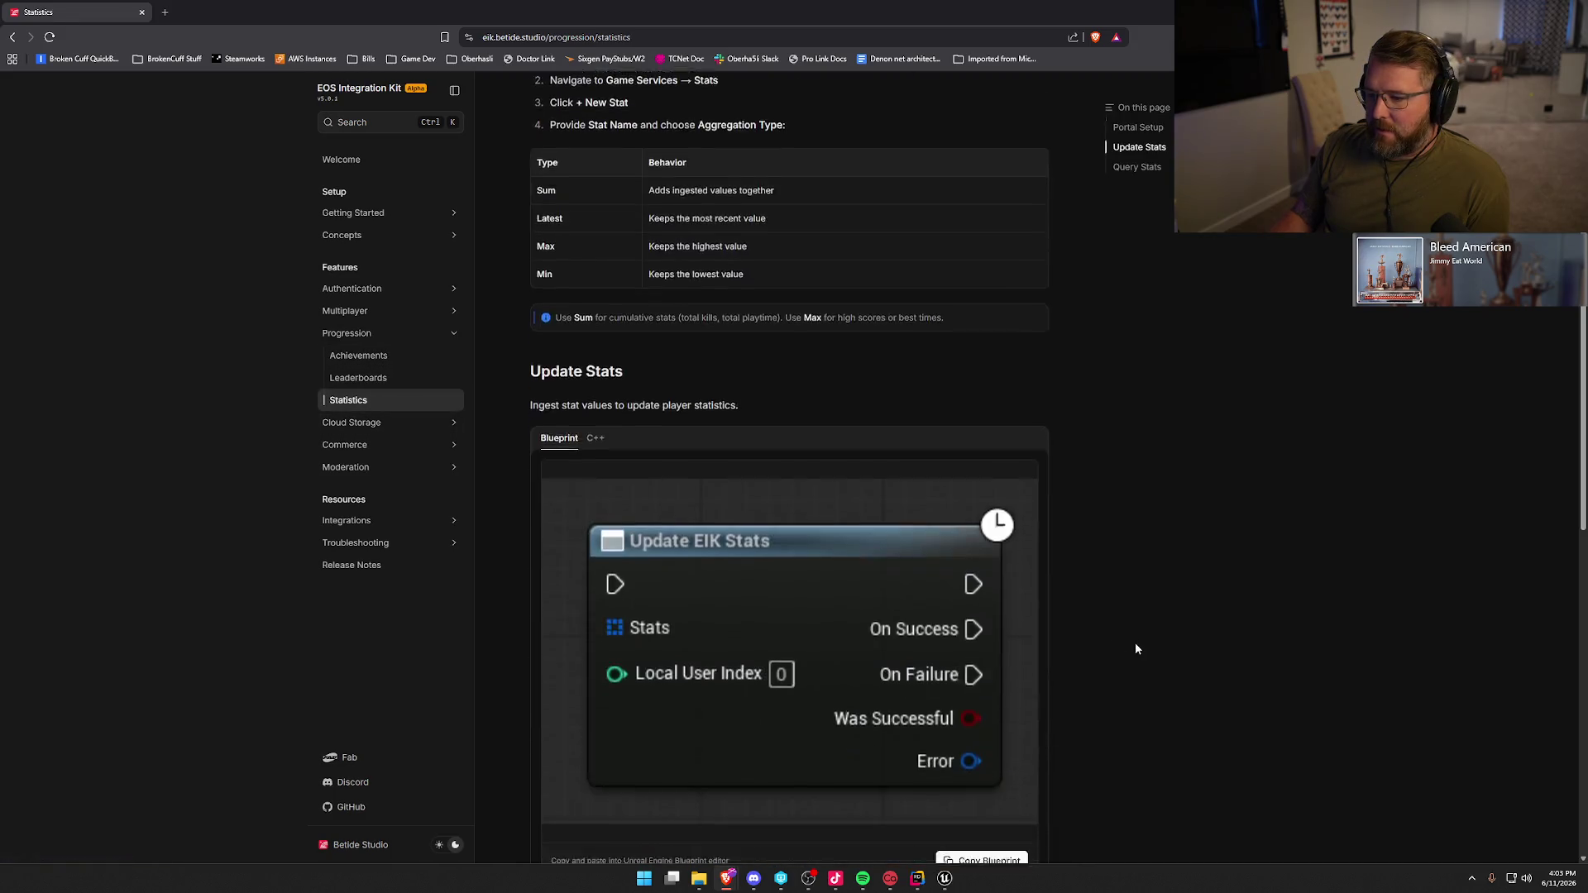
scroll(1136, 645, down, 5)
scroll(1135, 641, up, 10)
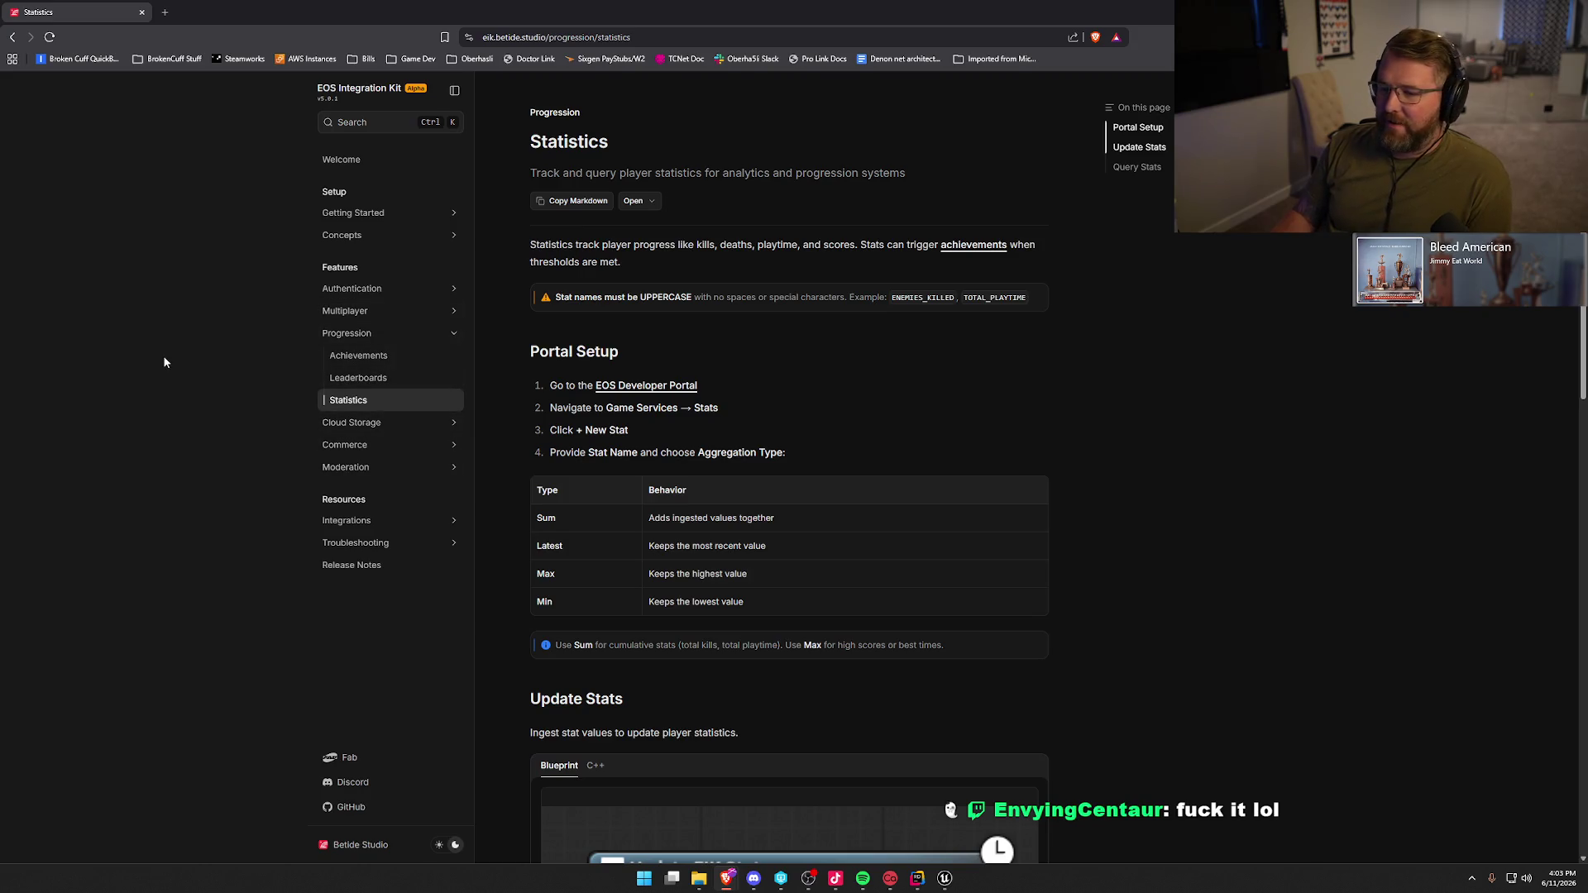
- View the Moderation section's Player Reports and Sanctions pages, then return to Rider
click(353, 467)
click(367, 445)
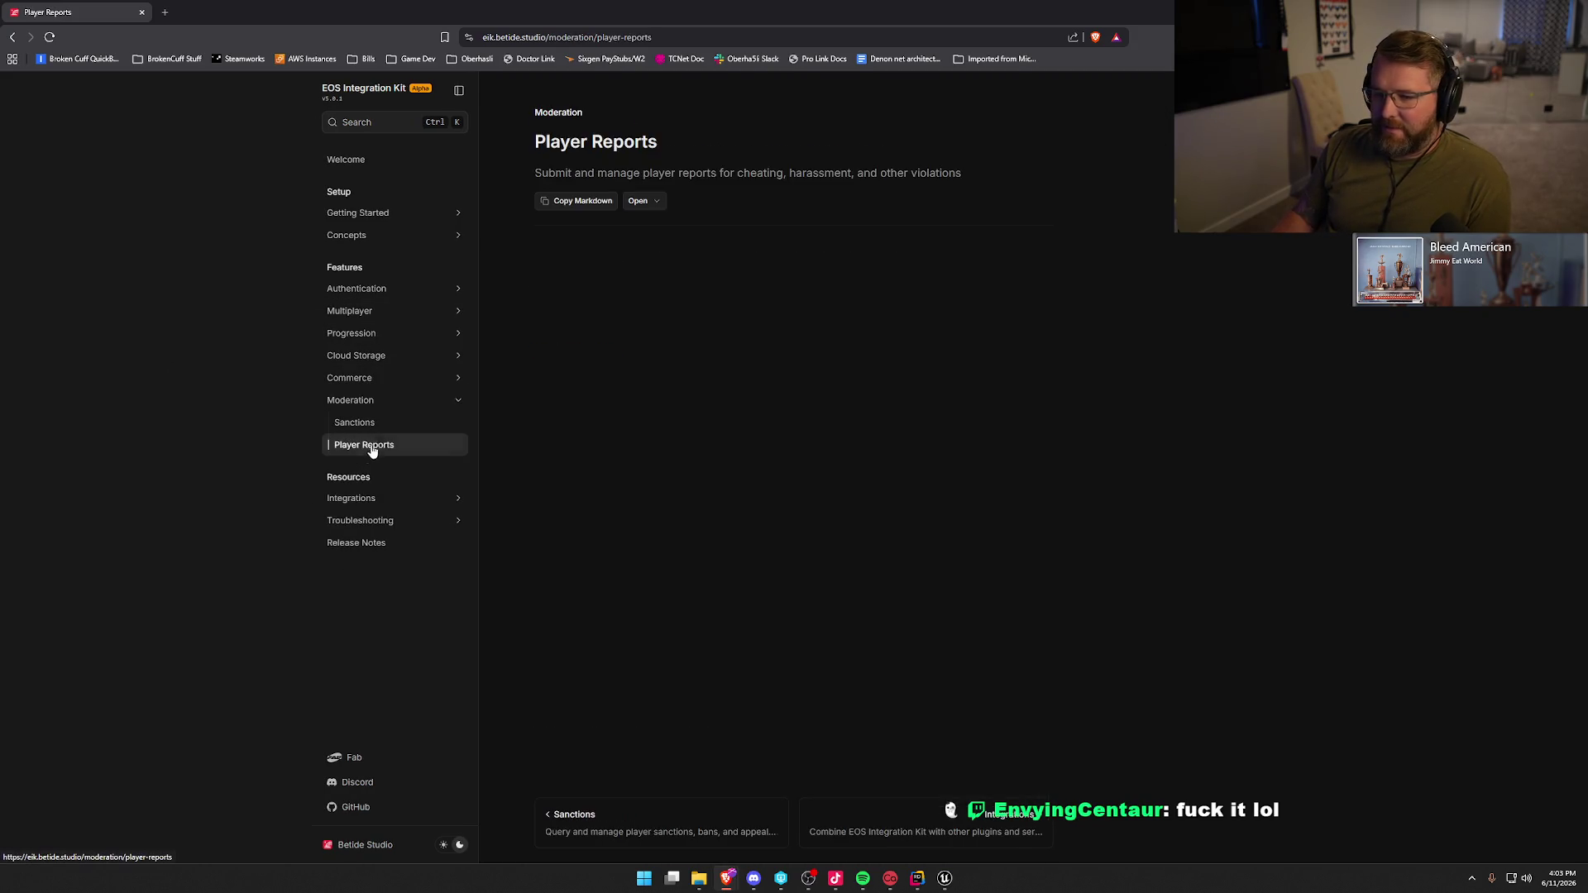
click(365, 430)
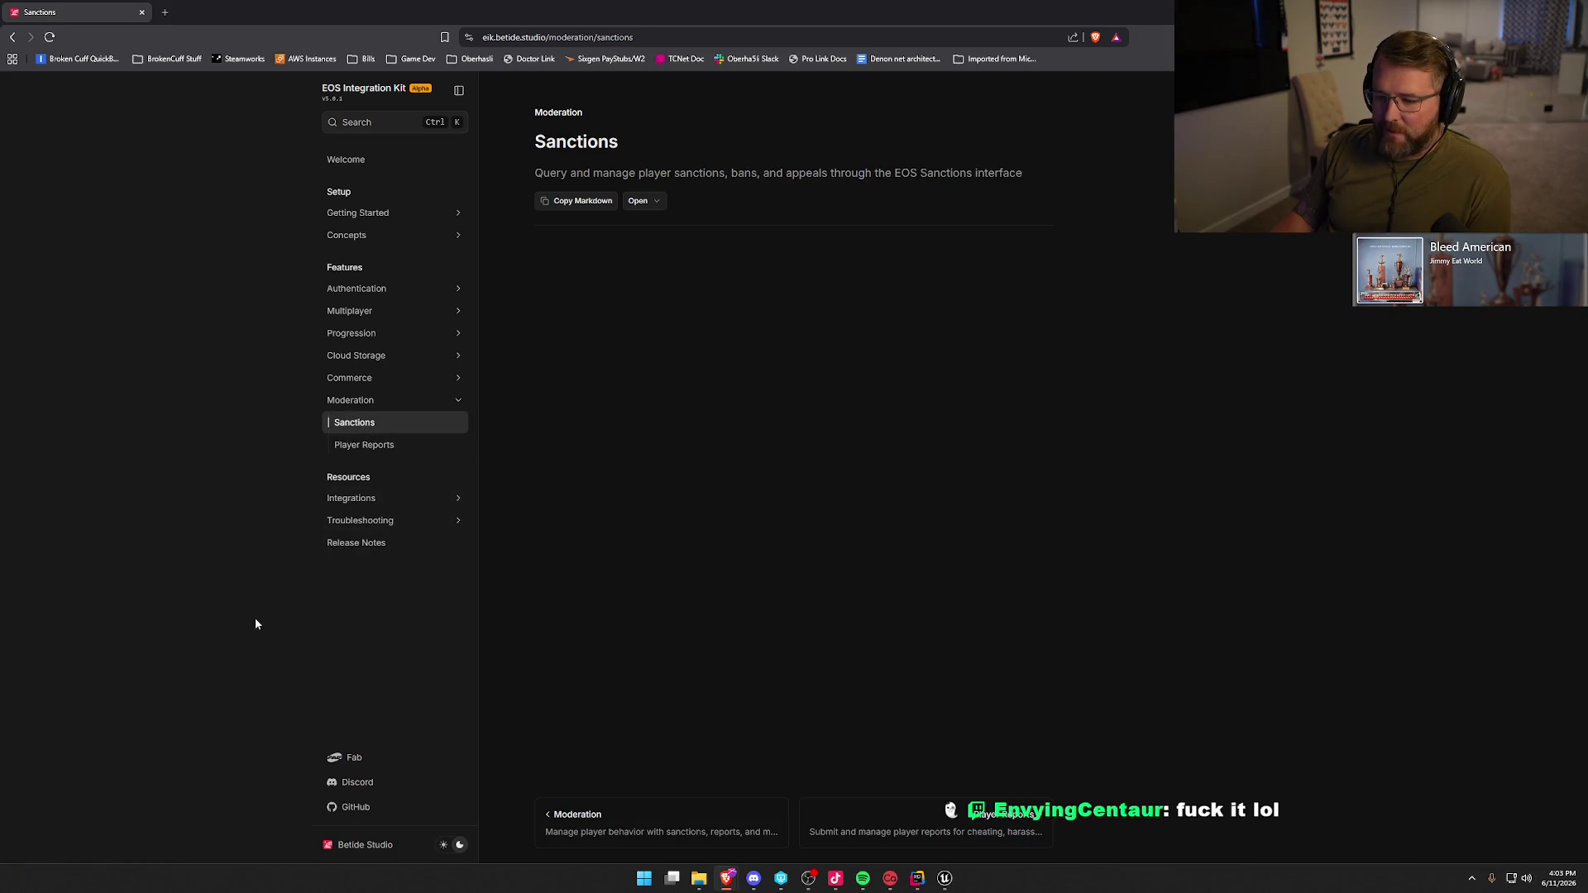
key(alt+Tab)
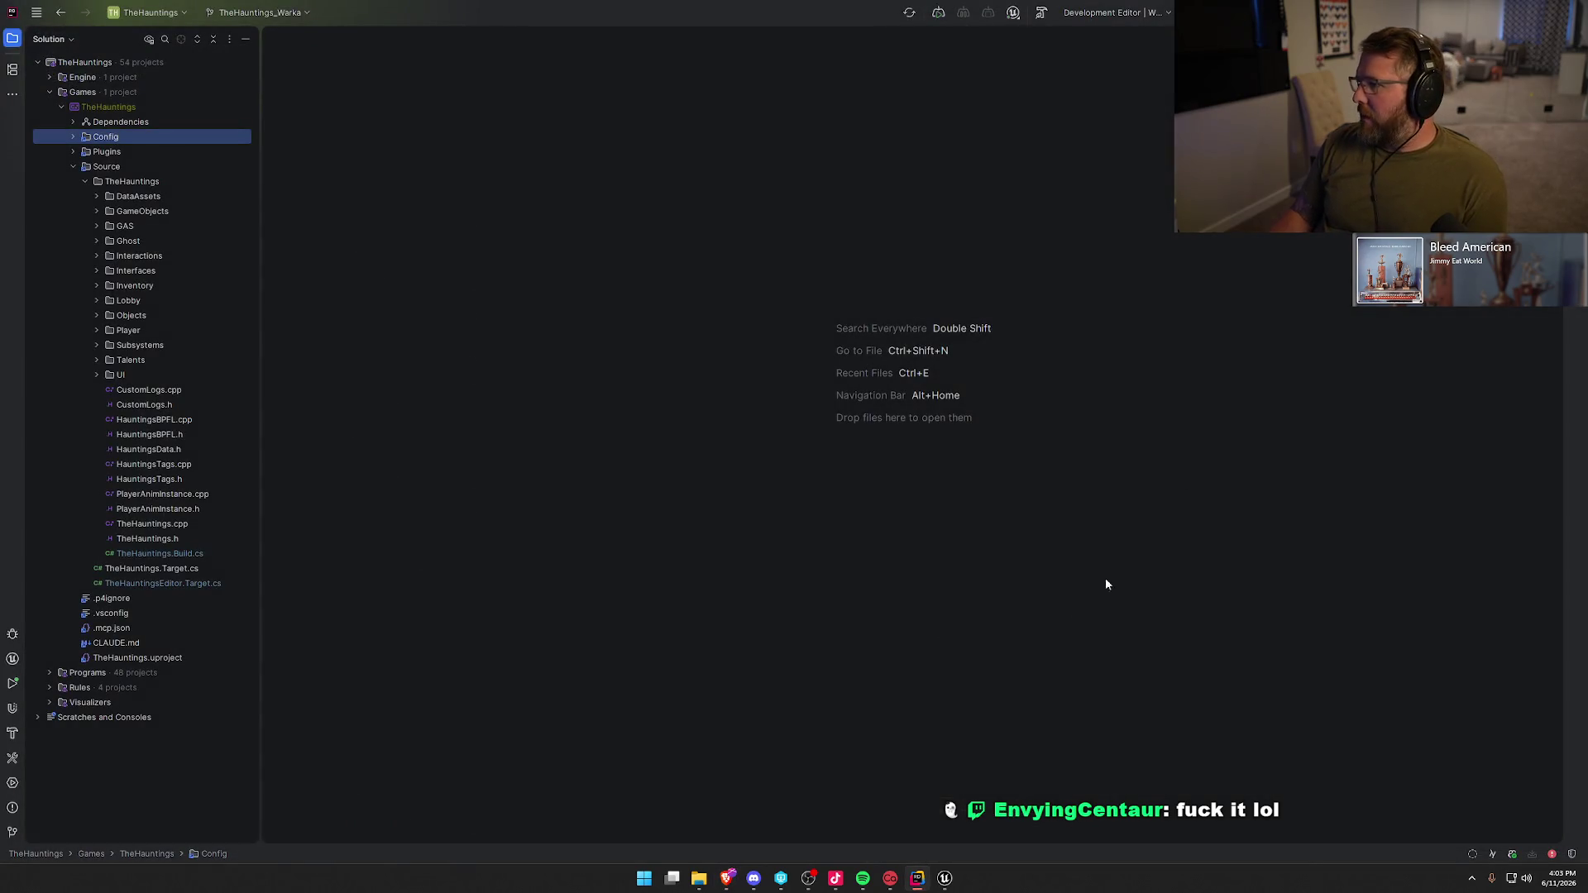
- Switch briefly to Unreal Editor, then return to Rider and close the Rider IDE
click(944, 878)
key(alt+Tab)
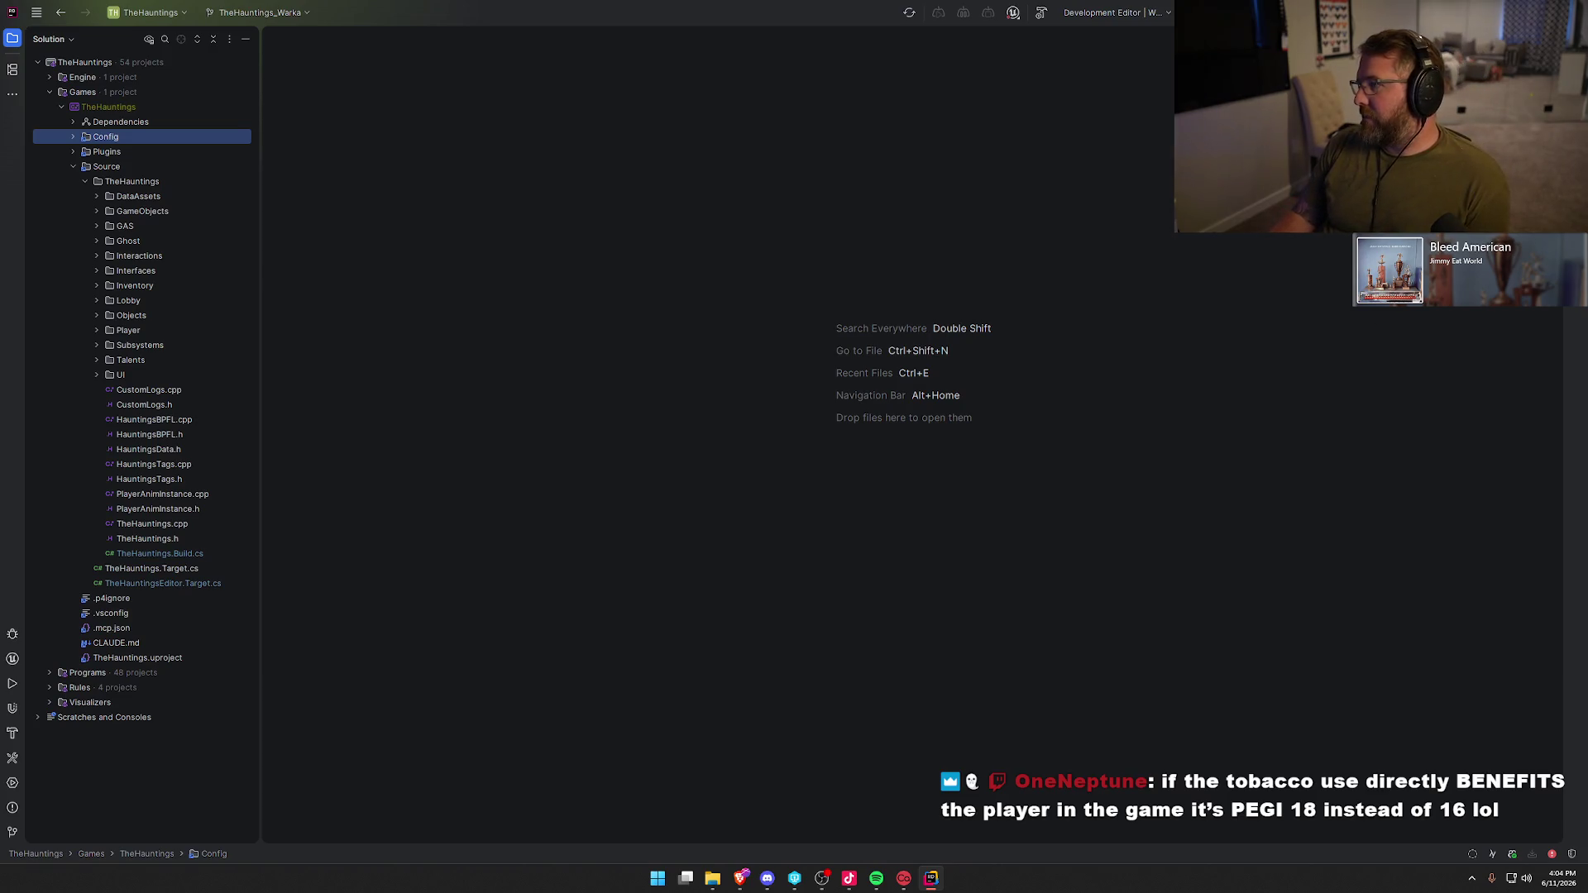
key(alt+F4)
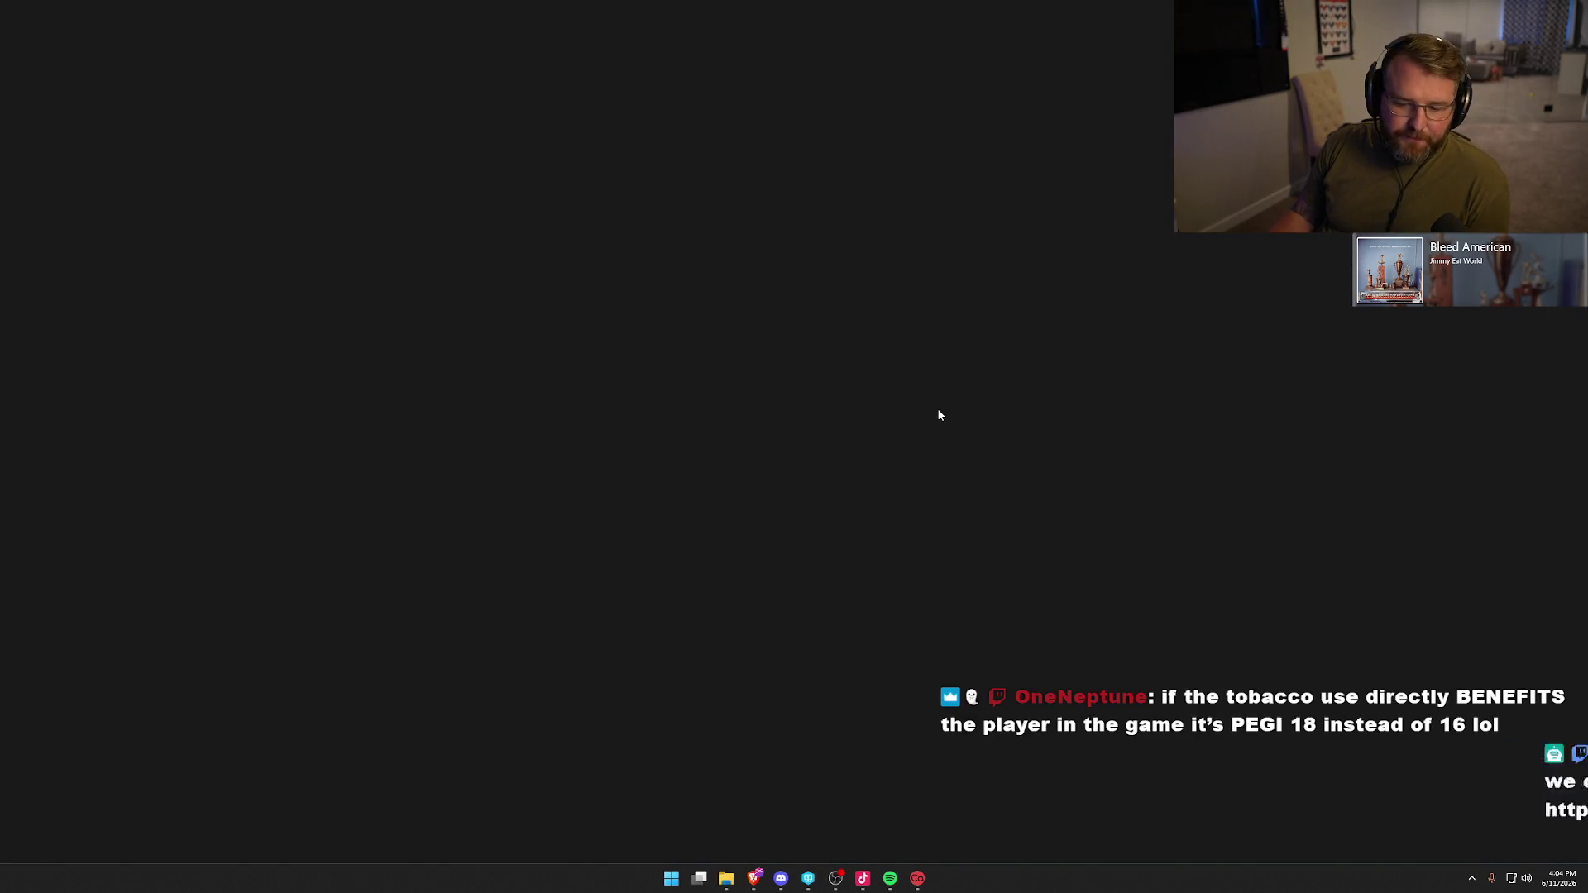
mouse_move(322, 92)
mouse_down()
mouse_move(1032, 637)
mouse_move(1262, 742)
mouse_up()
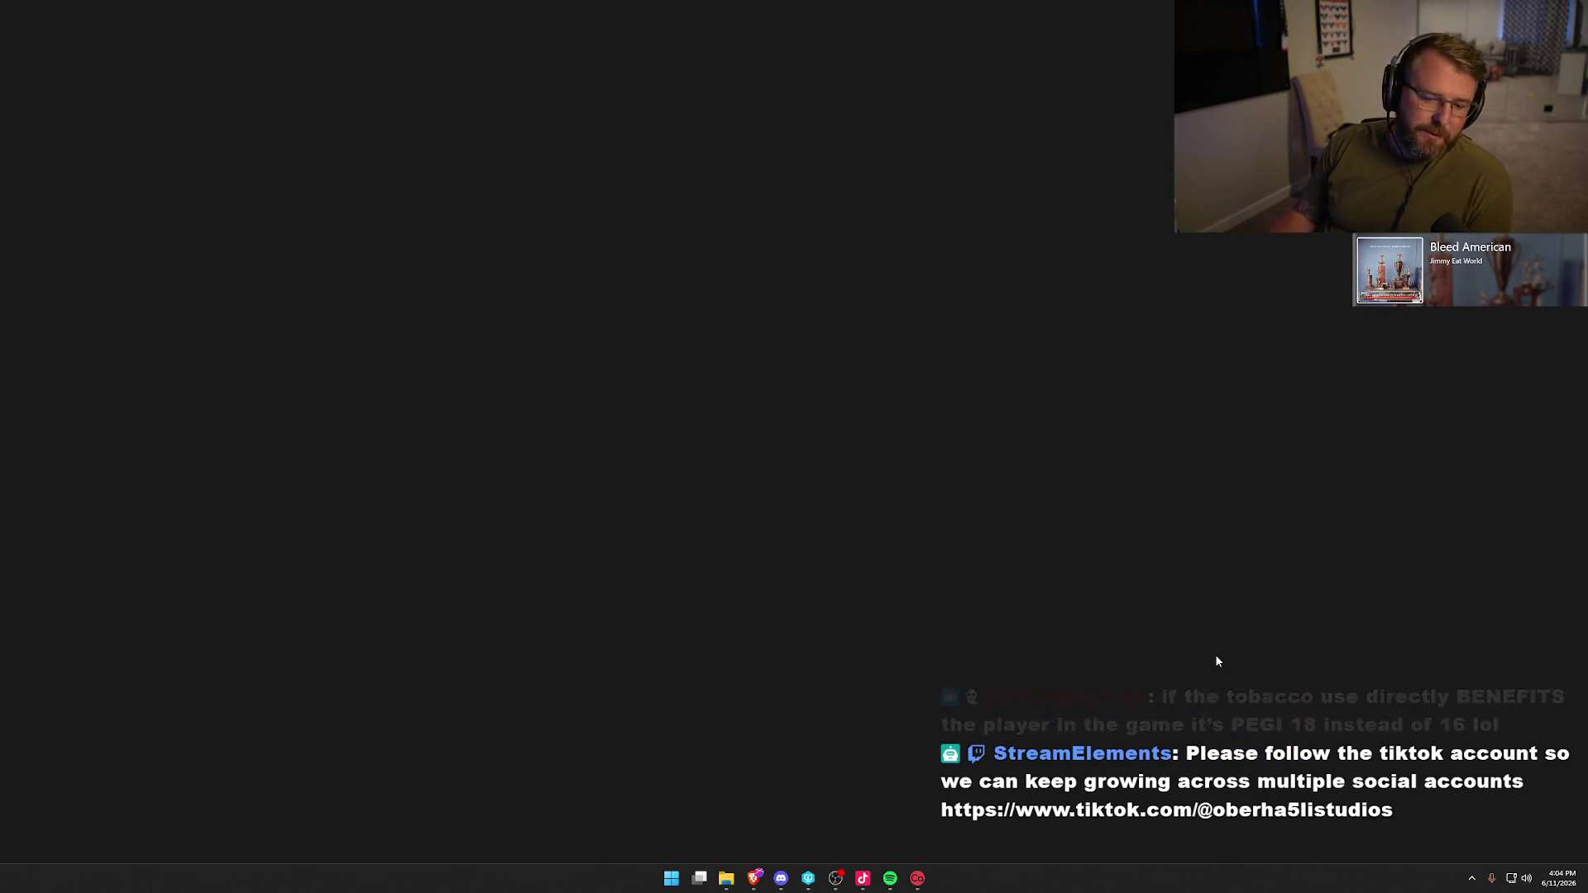